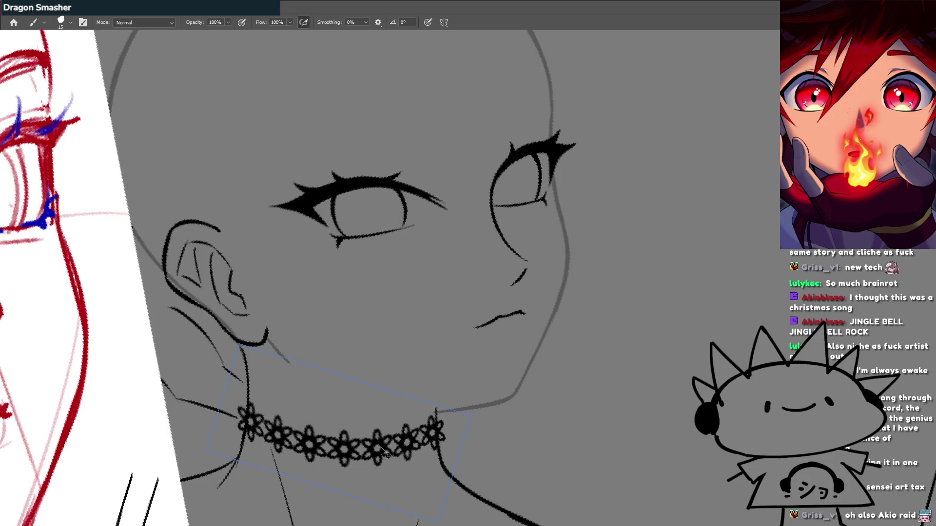
# Pan, rotate and zoom around the sketch's face and choker, then switch to the finished colour illustration.
pyautogui.scroll(-2, 446, 278)
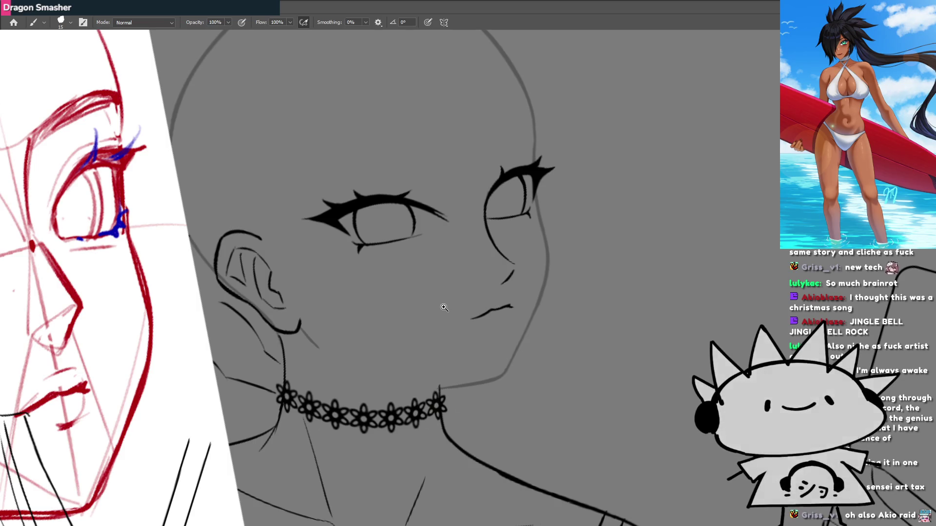
pyautogui.moveTo(431, 311)
pyautogui.mouseDown()
pyautogui.moveTo(459, 324)
pyautogui.moveTo(420, 286)
pyautogui.moveTo(445, 265)
pyautogui.moveTo(443, 320)
pyautogui.moveTo(429, 324)
pyautogui.moveTo(464, 282)
pyautogui.moveTo(456, 271)
pyautogui.moveTo(418, 308)
pyautogui.moveTo(502, 311)
pyautogui.moveTo(484, 295)
pyautogui.moveTo(476, 314)
pyautogui.moveTo(412, 366)
pyautogui.moveTo(466, 327)
pyautogui.moveTo(439, 353)
pyautogui.moveTo(435, 330)
pyautogui.moveTo(462, 311)
pyautogui.moveTo(442, 344)
pyautogui.mouseUp()
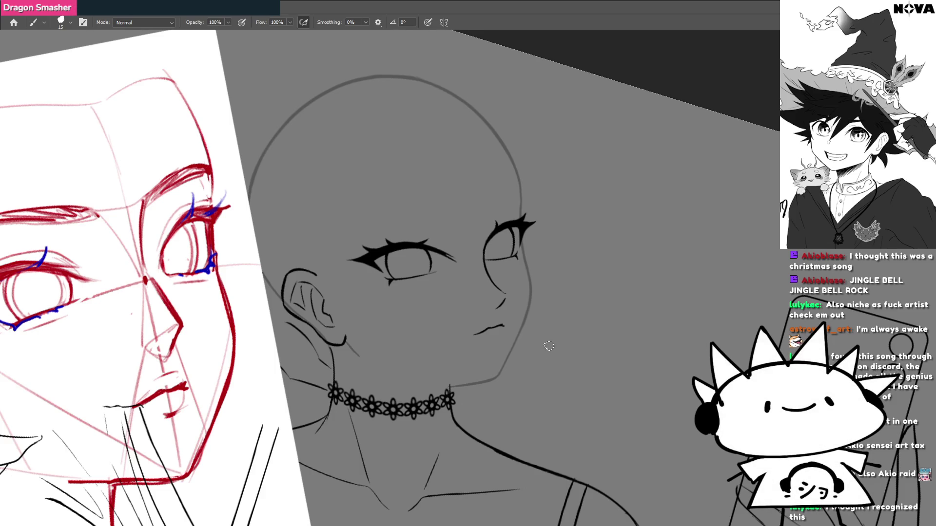
pyautogui.press('r')
pyautogui.moveTo(416, 343); pyautogui.dragTo(394, 340)
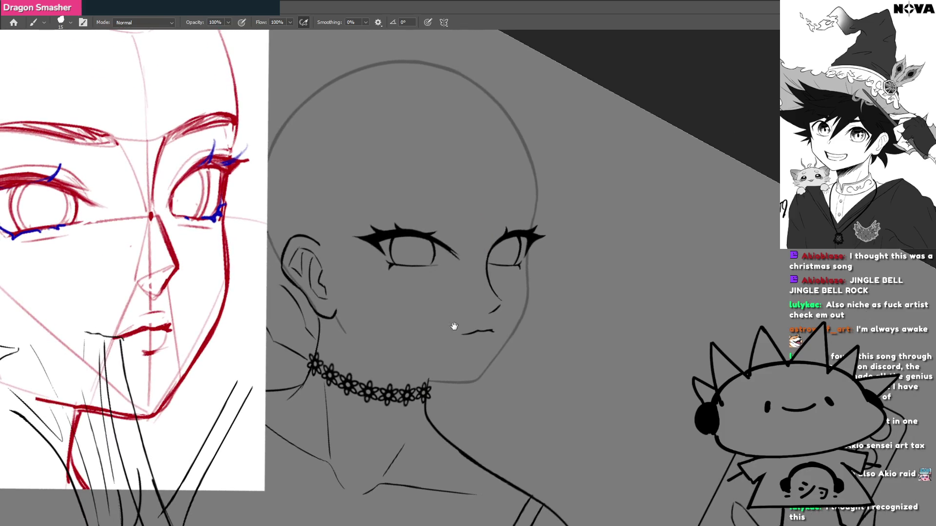
pyautogui.scroll(-3, 454, 326)
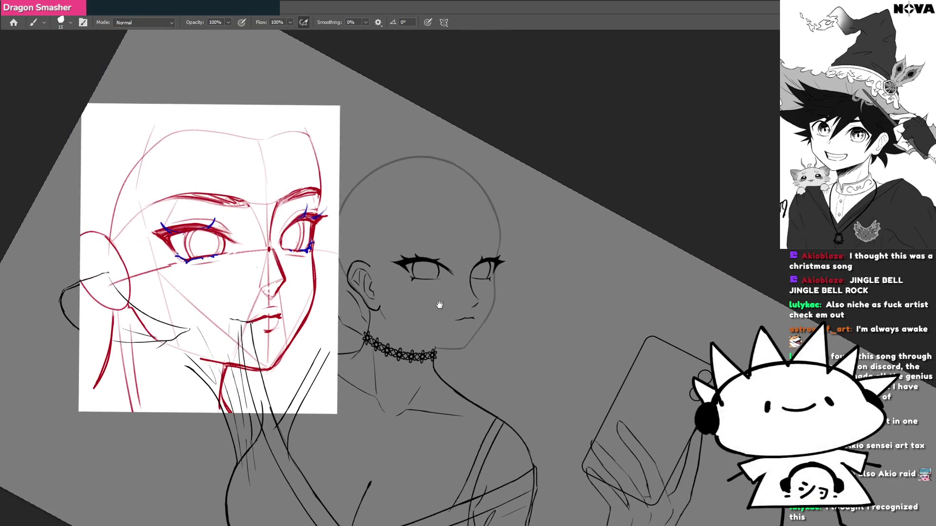
pyautogui.scroll(3, 440, 305)
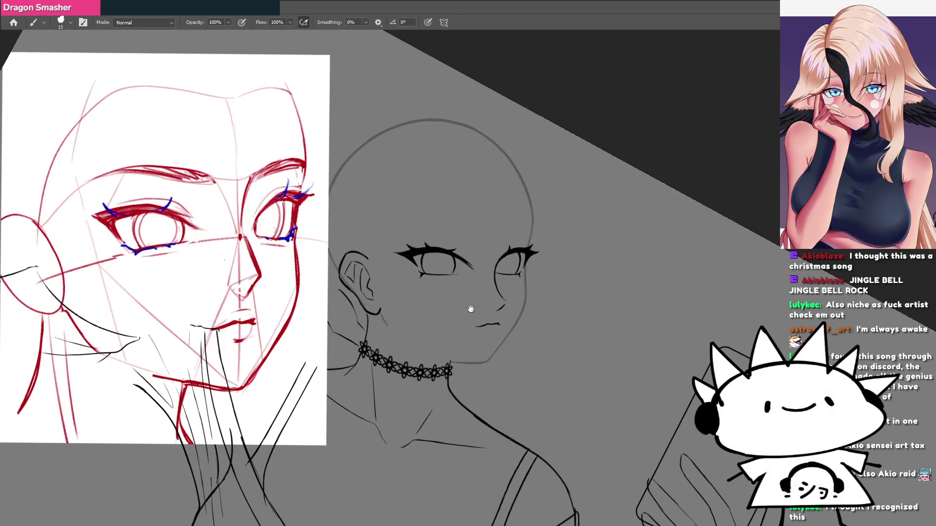
pyautogui.moveTo(470, 310); pyautogui.dragTo(497, 302)
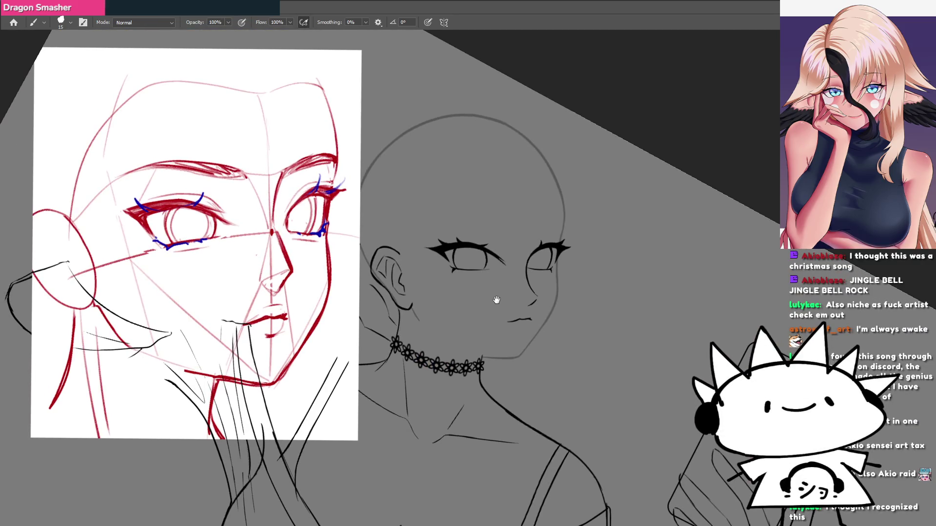
pyautogui.moveTo(562, 281); pyautogui.dragTo(550, 240)
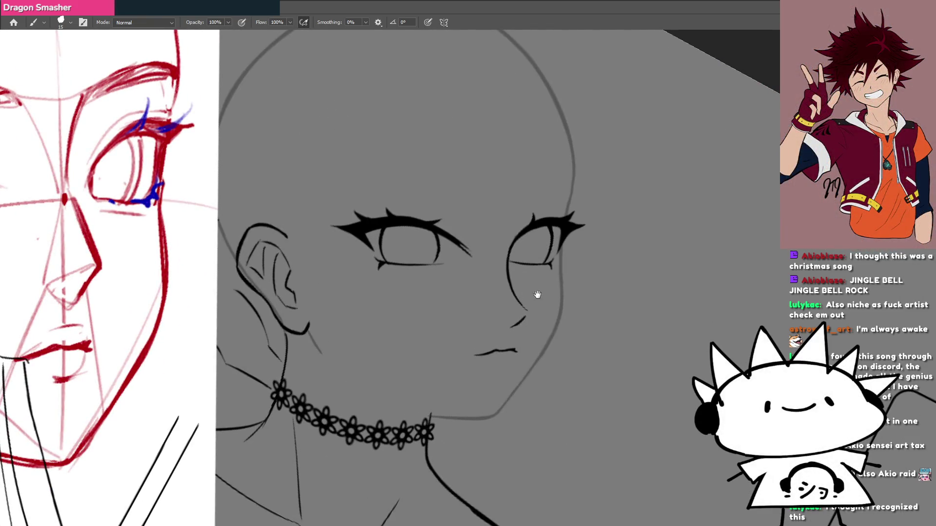
pyautogui.moveTo(538, 295); pyautogui.dragTo(527, 292)
pyautogui.hotkey('ctrl', 'Tab')
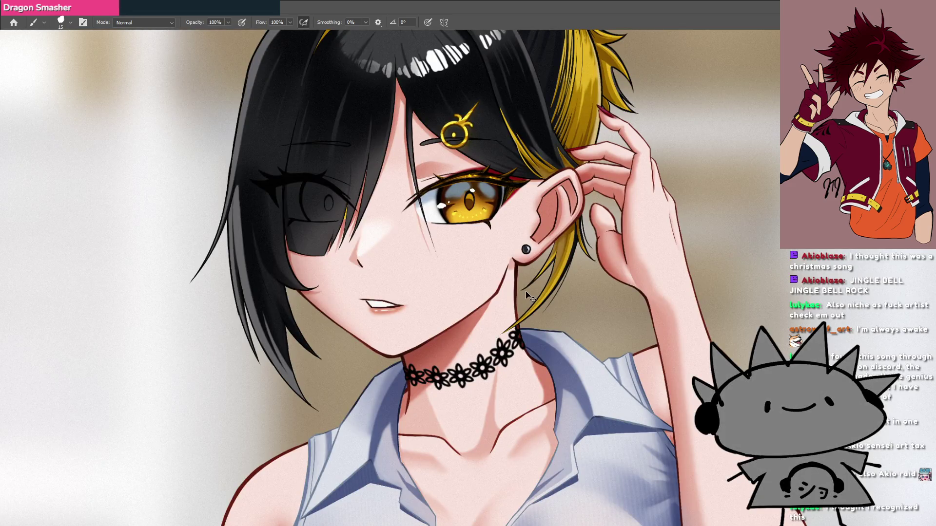
# Return to the face sketch and scribble trial hair strands across the face and left eye.
pyautogui.moveTo(362, 155)
pyautogui.mouseDown()
pyautogui.moveTo(420, 159)
pyautogui.moveTo(420, 211)
pyautogui.mouseUp()
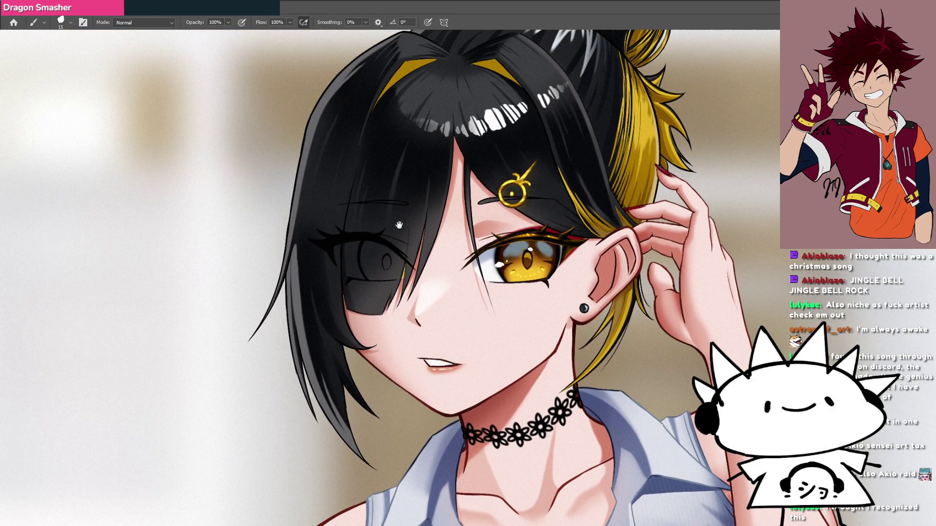
pyautogui.hotkey('ctrl', 'Tab')
pyautogui.scroll(5, 535, 284)
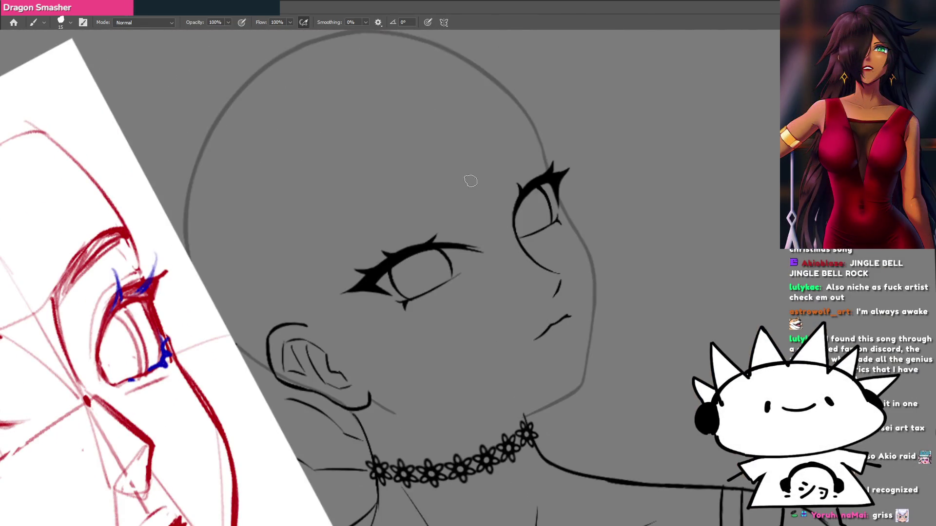
pyautogui.moveTo(504, 270); pyautogui.dragTo(397, 342)
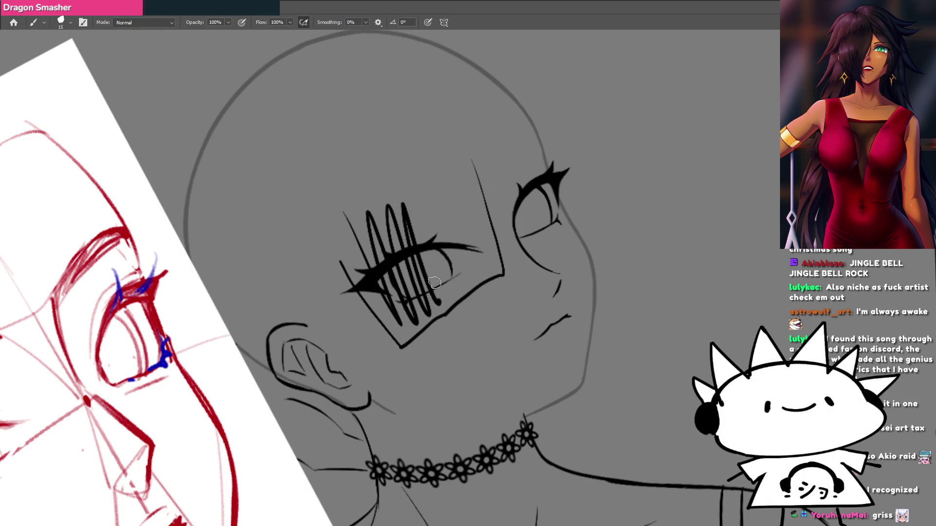
pyautogui.moveTo(434, 282); pyautogui.dragTo(461, 255)
pyautogui.hotkey('ctrl', '-')
pyautogui.moveTo(459, 312); pyautogui.dragTo(495, 330)
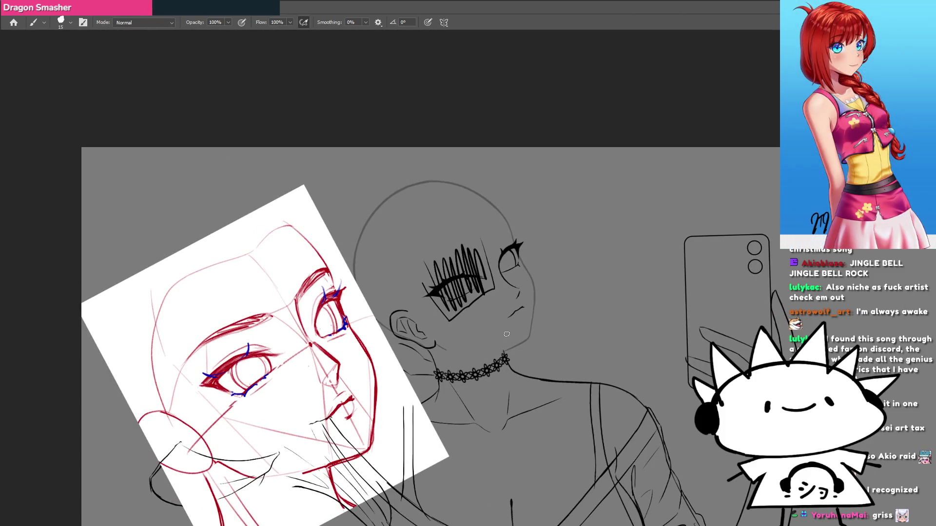
# Undo the eye strands, check the torso and phone, and move to the reference collage.
pyautogui.hotkey('ctrl', 'z')
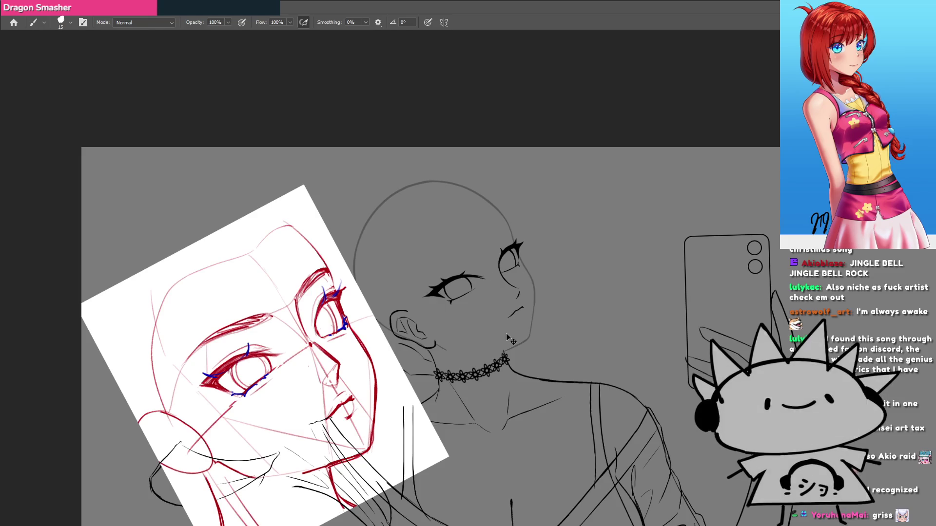
pyautogui.moveTo(500, 334)
pyautogui.mouseDown()
pyautogui.moveTo(478, 270)
pyautogui.moveTo(429, 209)
pyautogui.moveTo(454, 217)
pyautogui.moveTo(505, 397)
pyautogui.mouseUp()
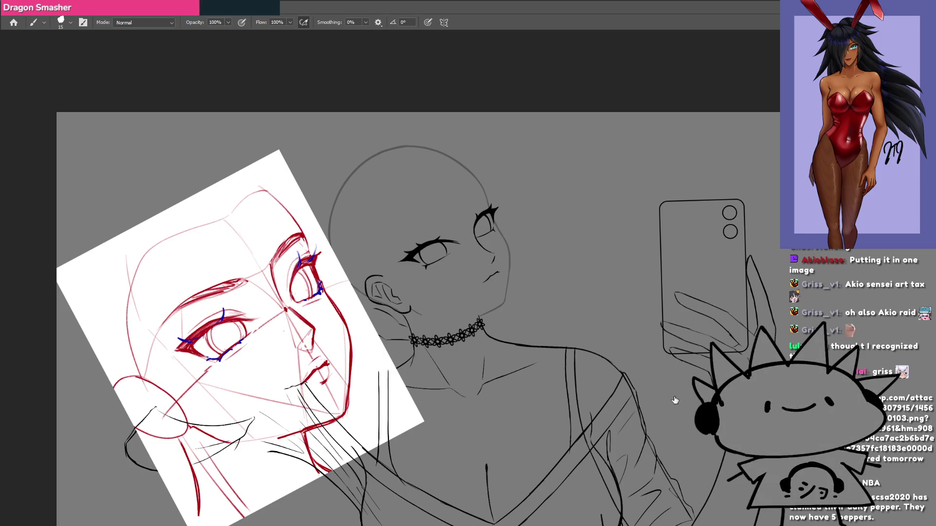
pyautogui.hotkey('ctrl', 'Tab')
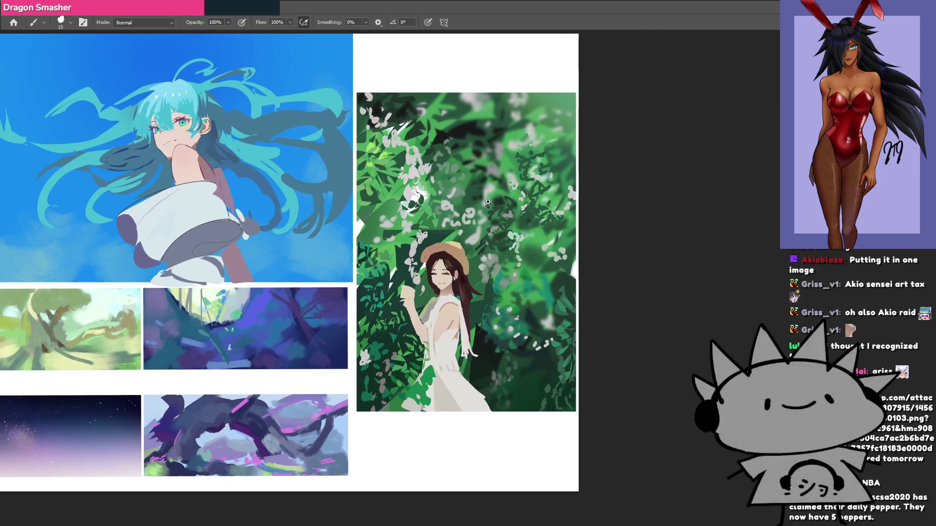
# Zoom into the forest painting, flip the board horizontally, and zoom in on its white brush marks.
pyautogui.moveTo(488, 201)
pyautogui.mouseDown()
pyautogui.moveTo(540, 271)
pyautogui.moveTo(536, 195)
pyautogui.mouseUp()
pyautogui.moveTo(445, 157)
pyautogui.mouseDown()
pyautogui.moveTo(439, 266)
pyautogui.moveTo(449, 49)
pyautogui.moveTo(479, 91)
pyautogui.moveTo(464, 65)
pyautogui.moveTo(453, 238)
pyautogui.moveTo(483, 254)
pyautogui.moveTo(518, 247)
pyautogui.moveTo(439, 292)
pyautogui.moveTo(343, 329)
pyautogui.mouseUp()
pyautogui.press('r')
pyautogui.hotkey('ctrl', '-')
pyautogui.hotkey('ctrl', '-')
pyautogui.hotkey('ctrl', '-')
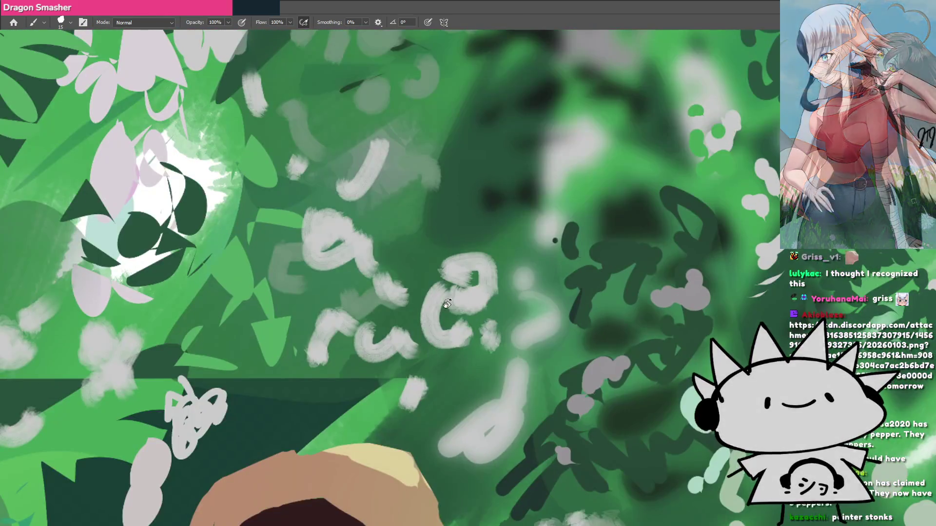
pyautogui.scroll(1, 476, 269)
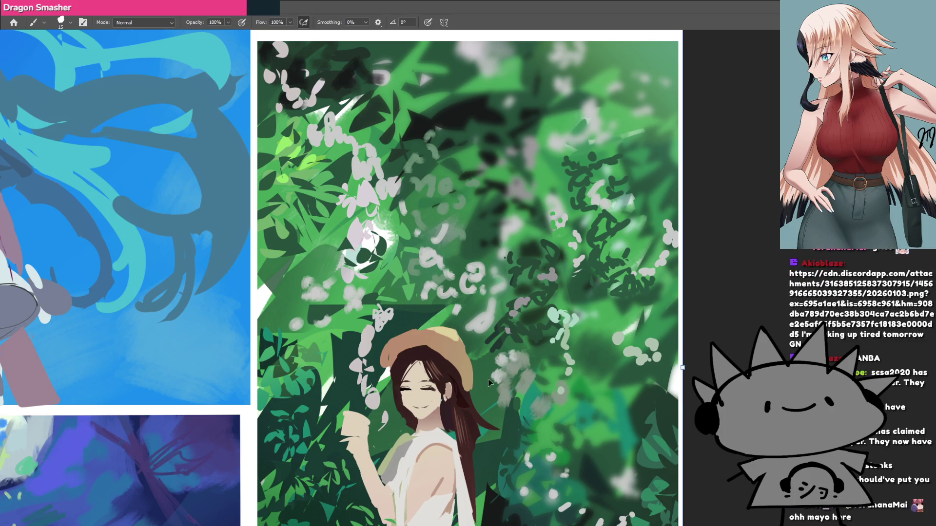
pyautogui.press('h')
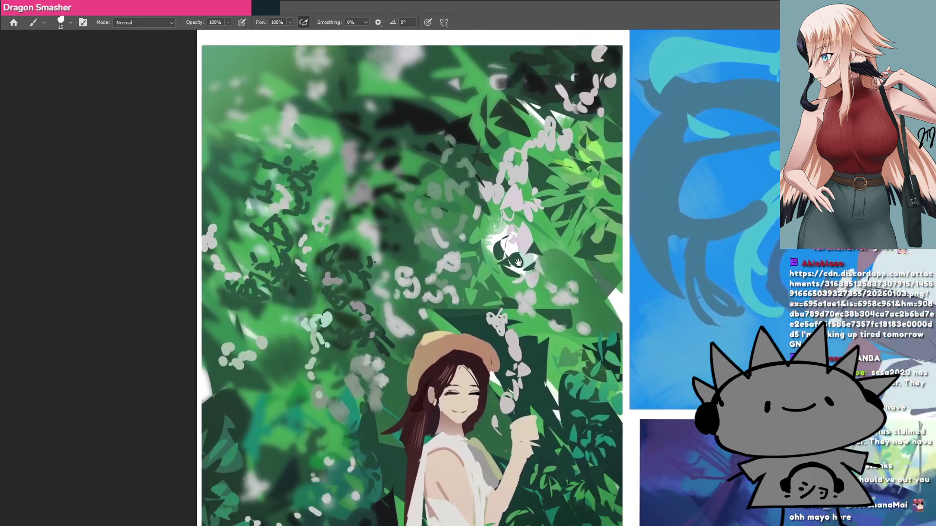
pyautogui.moveTo(518, 262); pyautogui.dragTo(480, 231)
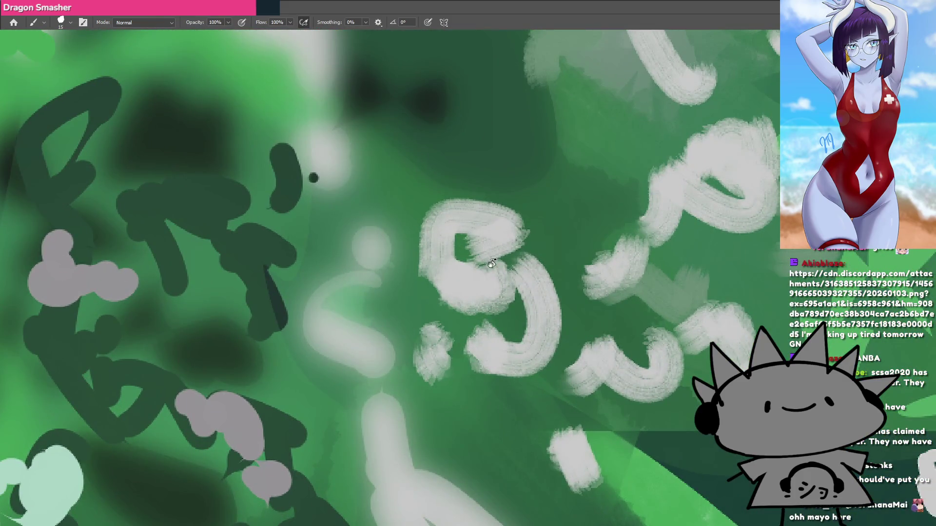
# Try white strokes beside the 9 mark and paint over its lower left.
pyautogui.moveTo(437, 370); pyautogui.dragTo(401, 354)
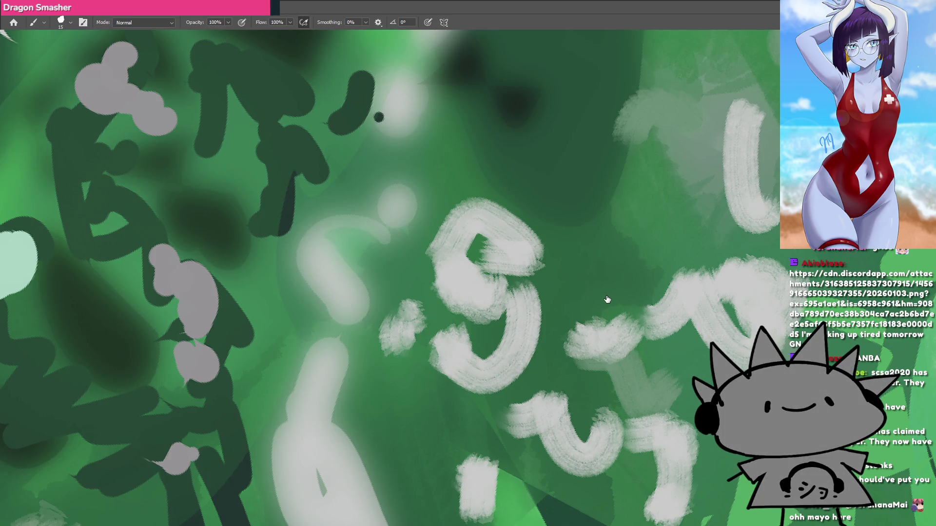
pyautogui.moveTo(431, 224); pyautogui.dragTo(429, 307)
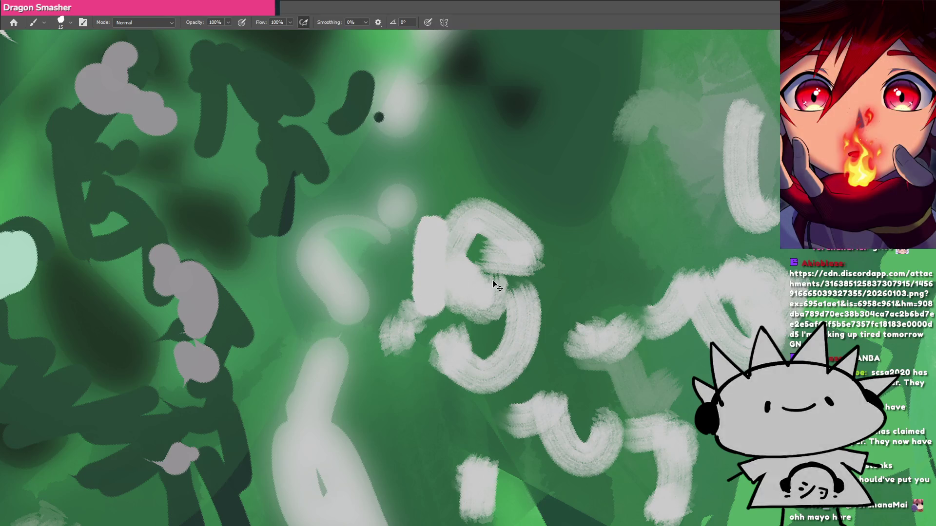
pyautogui.hotkey('ctrl', 'z')
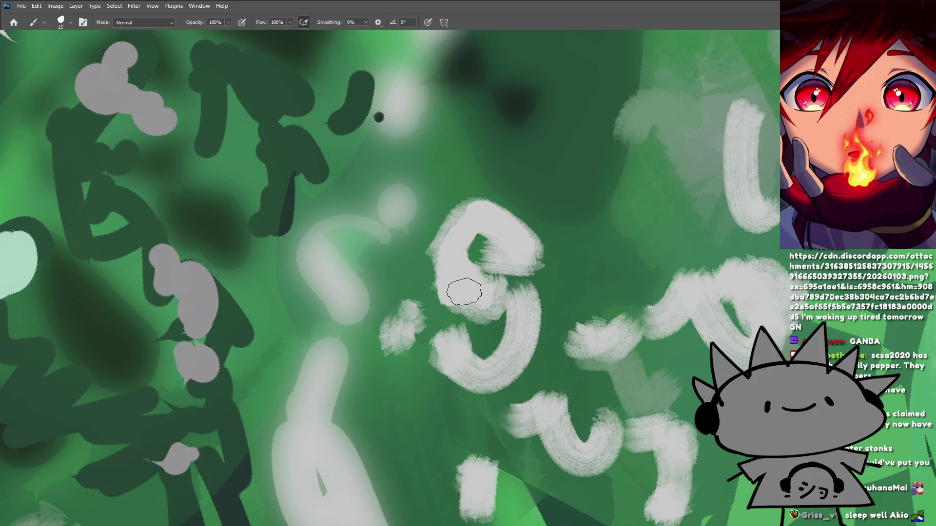
pyautogui.moveTo(456, 288)
pyautogui.mouseDown()
pyautogui.moveTo(512, 324)
pyautogui.moveTo(493, 376)
pyautogui.moveTo(450, 335)
pyautogui.mouseUp()
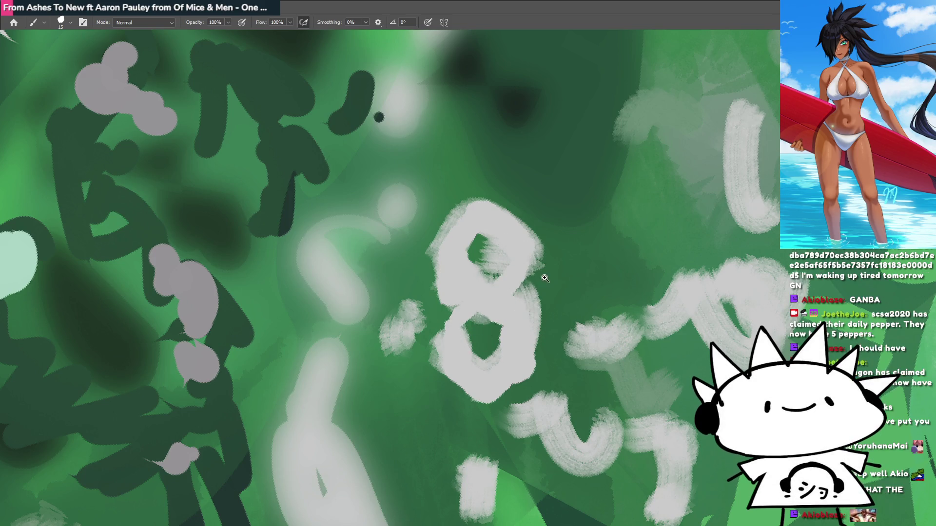
# Undo the S-shaped strokes, keep a white arc across the mark's top, and rotate the view.
pyautogui.scroll(-2, 570, 301)
pyautogui.moveTo(570, 302); pyautogui.dragTo(503, 303)
pyautogui.hotkey('ctrl', 'z')
pyautogui.hotkey('ctrl', 'z')
pyautogui.hotkey('ctrl', 'z')
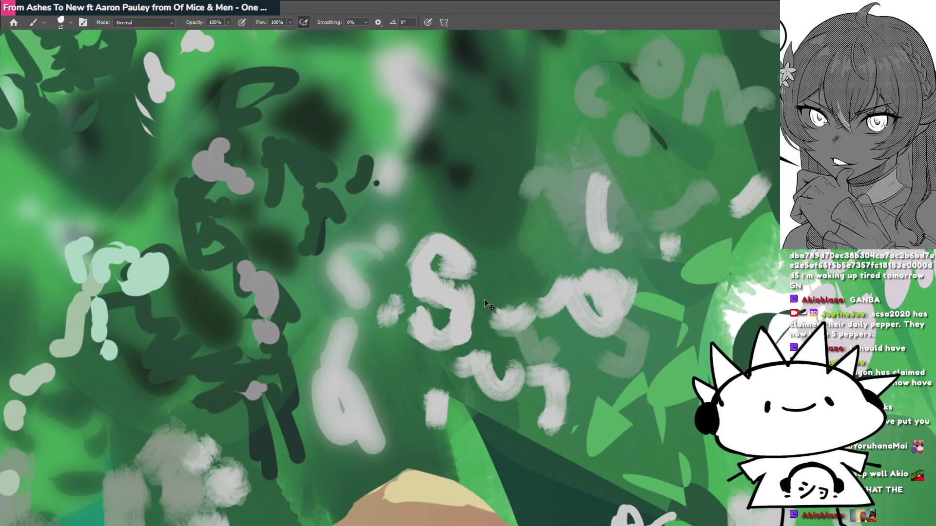
pyautogui.hotkey('ctrl', 'z')
pyautogui.hotkey('ctrl', 'z')
pyautogui.hotkey('ctrl', 'z')
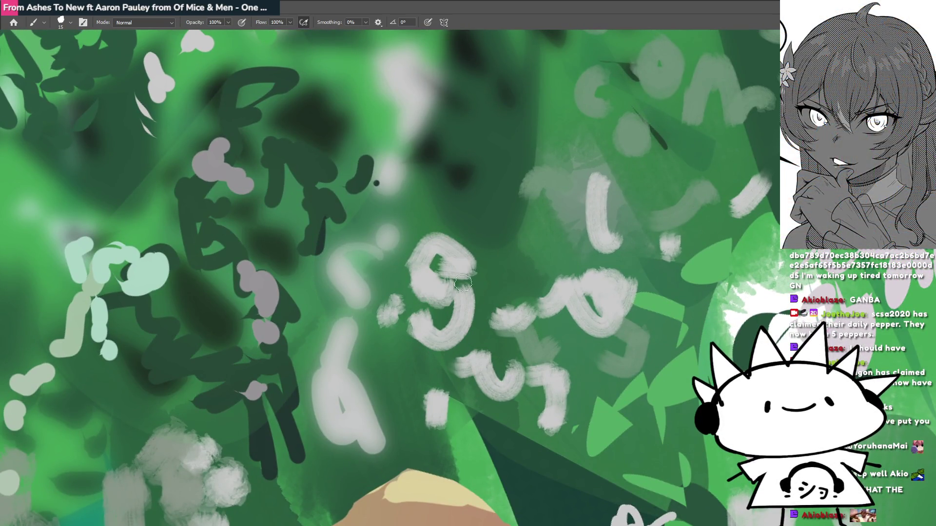
pyautogui.moveTo(485, 246); pyautogui.dragTo(423, 227)
pyautogui.hotkey('ctrl', 'z')
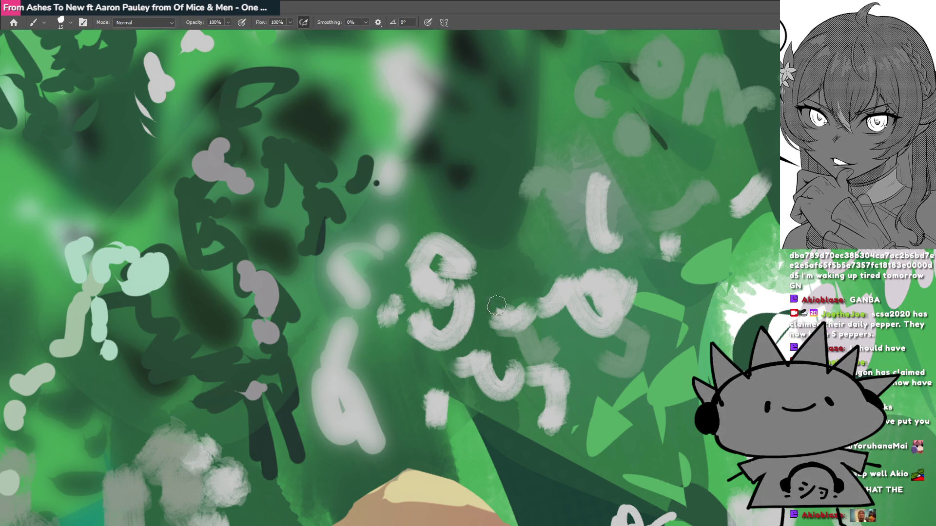
pyautogui.scroll(-3, 518, 282)
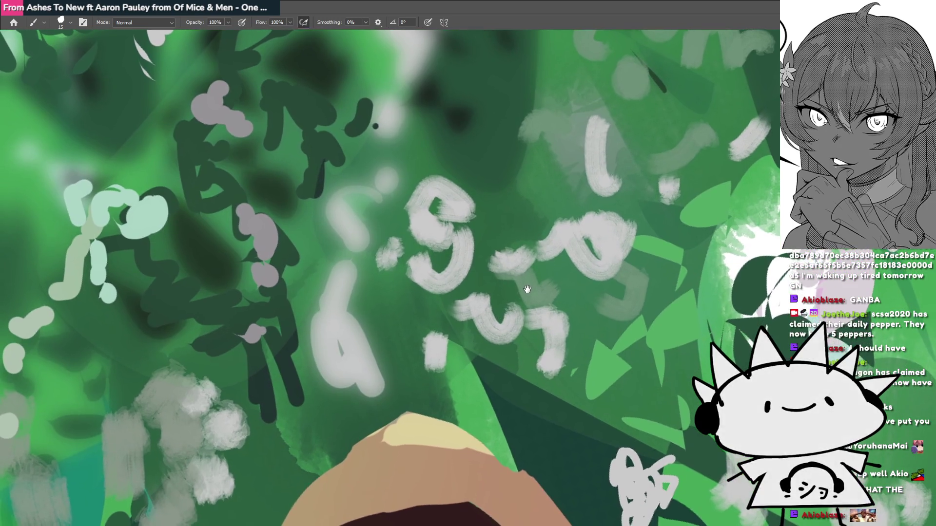
pyautogui.moveTo(519, 294); pyautogui.dragTo(449, 268)
pyautogui.scroll(3, 446, 267)
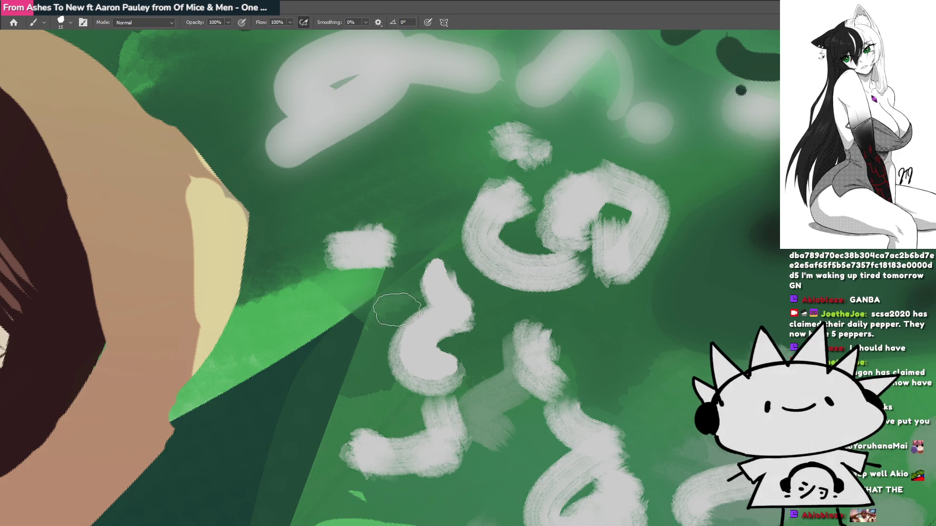
# Paint trial white strokes left of the marks, then undo the crossbar and last white scribble.
pyautogui.moveTo(399, 311); pyautogui.dragTo(429, 327)
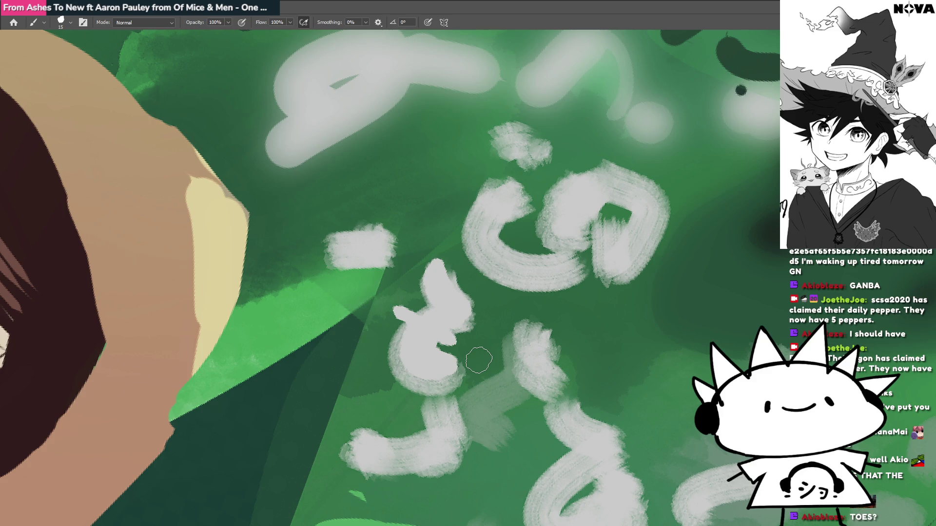
pyautogui.moveTo(372, 242)
pyautogui.mouseDown()
pyautogui.moveTo(365, 192)
pyautogui.moveTo(378, 193)
pyautogui.mouseUp()
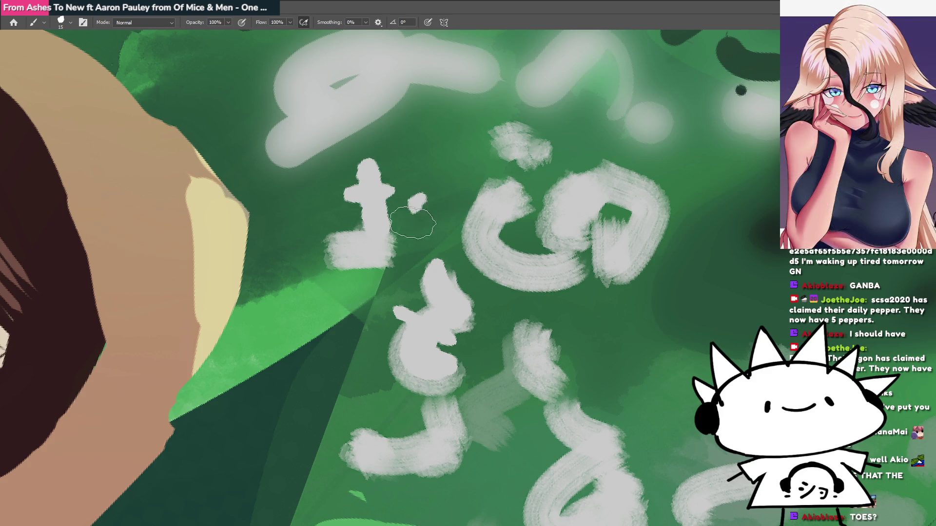
pyautogui.moveTo(413, 223); pyautogui.dragTo(419, 214)
pyautogui.moveTo(405, 179); pyautogui.dragTo(436, 176)
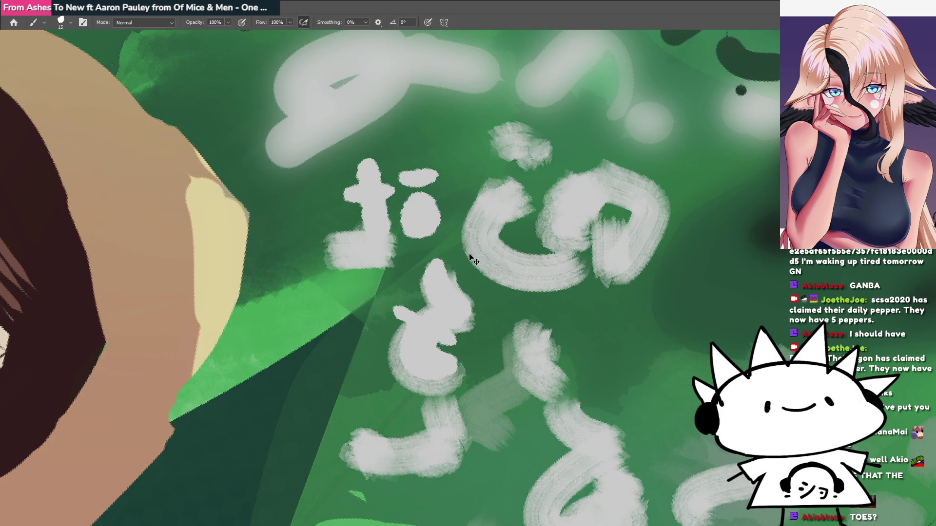
pyautogui.hotkey('ctrl', 'z')
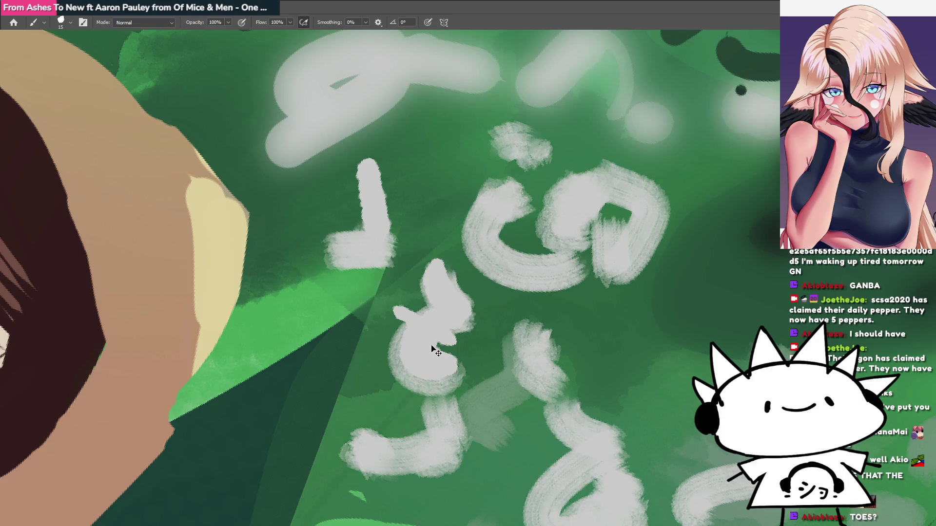
pyautogui.hotkey('ctrl', 'z')
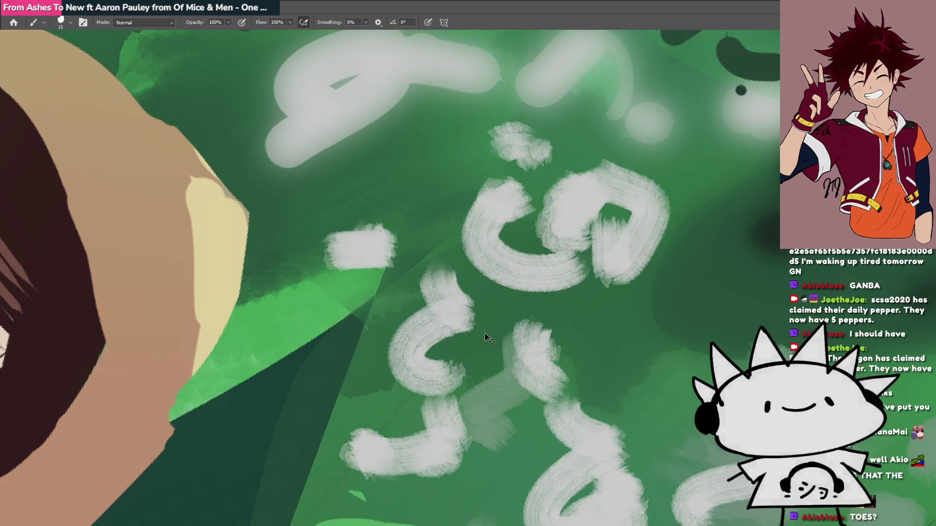
pyautogui.scroll(-3, 452, 316)
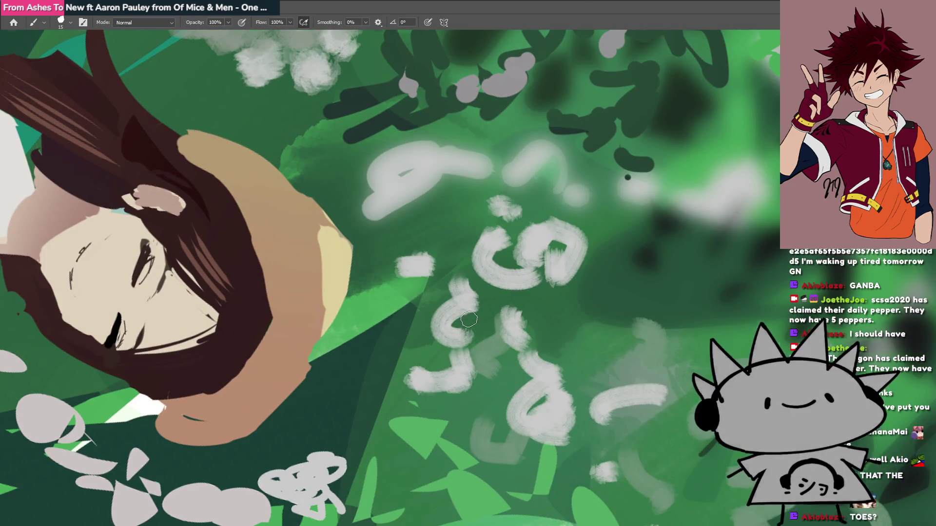
# Straighten the view and paint a light-grey stick figure with widened feet among the white marks.
pyautogui.press('Escape')
pyautogui.scroll(-3, 410, 357)
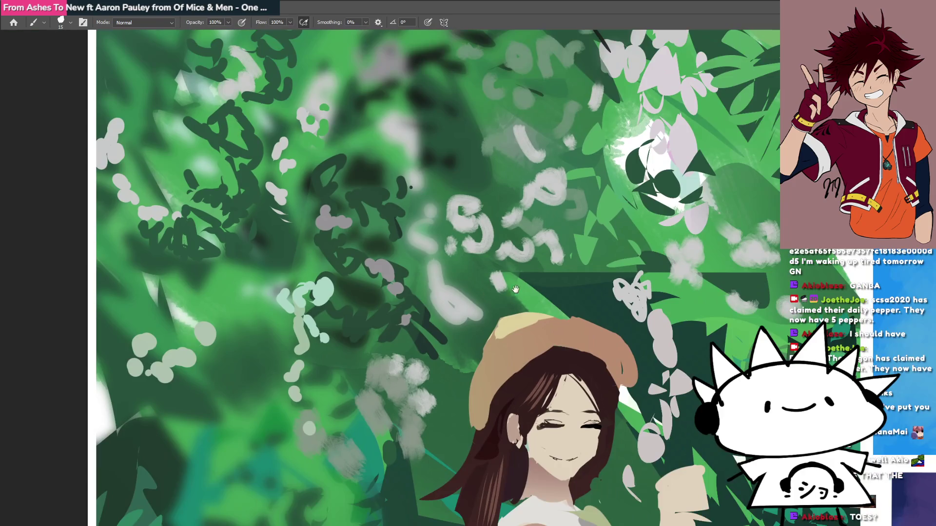
pyautogui.scroll(2, 500, 356)
pyautogui.moveTo(499, 356)
pyautogui.mouseDown()
pyautogui.moveTo(473, 250)
pyautogui.moveTo(446, 233)
pyautogui.mouseUp()
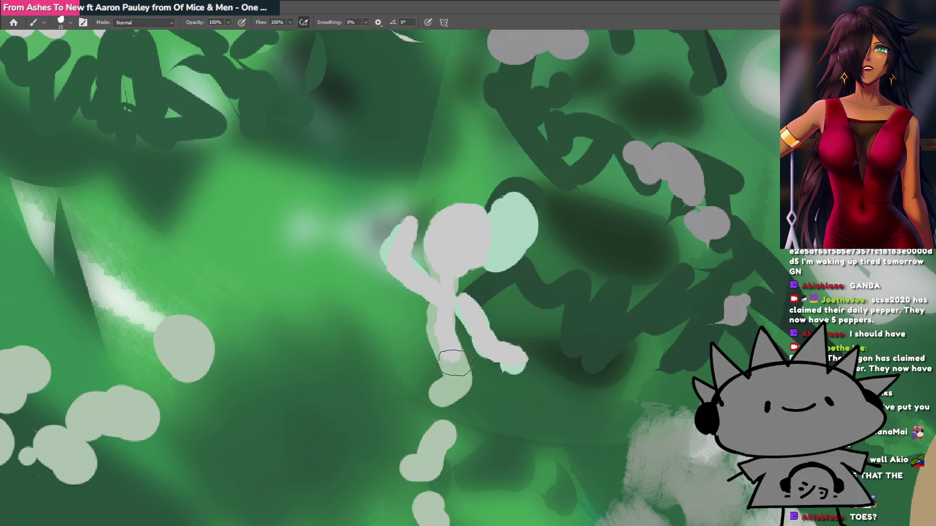
pyautogui.moveTo(455, 384); pyautogui.dragTo(481, 402)
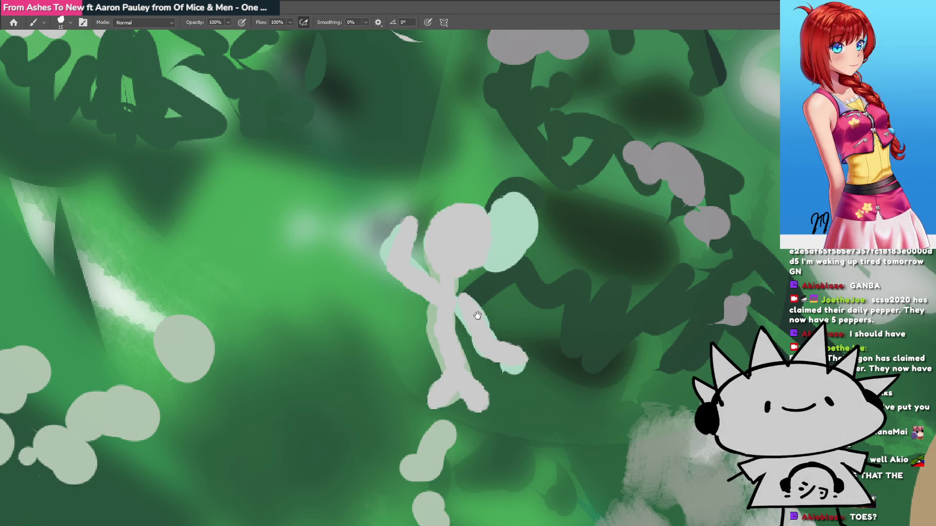
pyautogui.moveTo(477, 315)
pyautogui.mouseDown()
pyautogui.moveTo(445, 336)
pyautogui.moveTo(463, 297)
pyautogui.moveTo(569, 339)
pyautogui.moveTo(430, 239)
pyautogui.mouseUp()
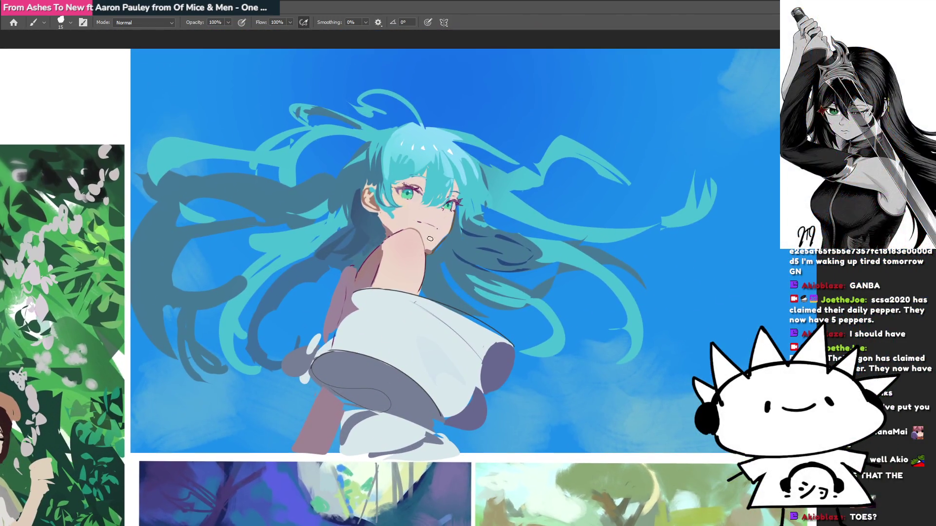
# Undo the grey scribble between panels and draw a grey loop around the purple painting's striped patch.
pyautogui.moveTo(441, 354)
pyautogui.mouseDown()
pyautogui.moveTo(463, 307)
pyautogui.moveTo(503, 271)
pyautogui.mouseUp()
pyautogui.hotkey('ctrl', '+')
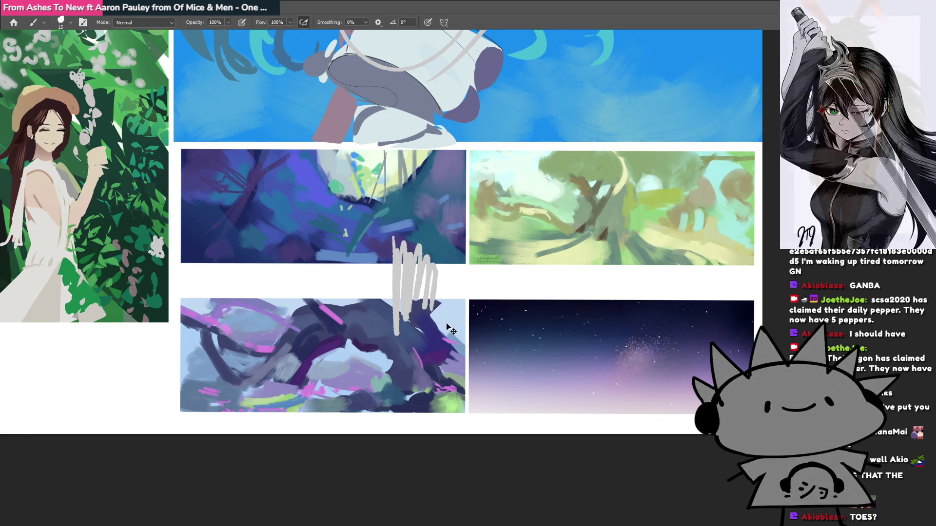
pyautogui.hotkey('ctrl', 'z')
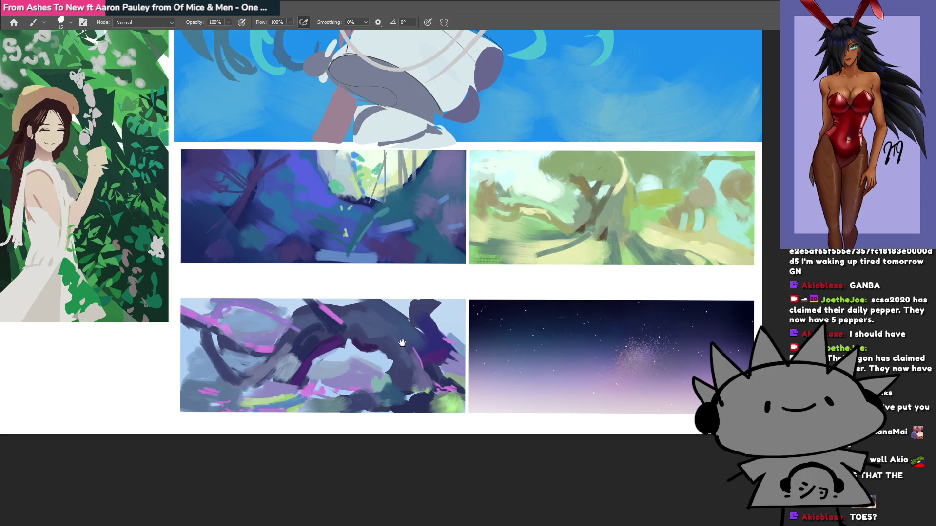
pyautogui.click(333, 397)
pyautogui.click(342, 342)
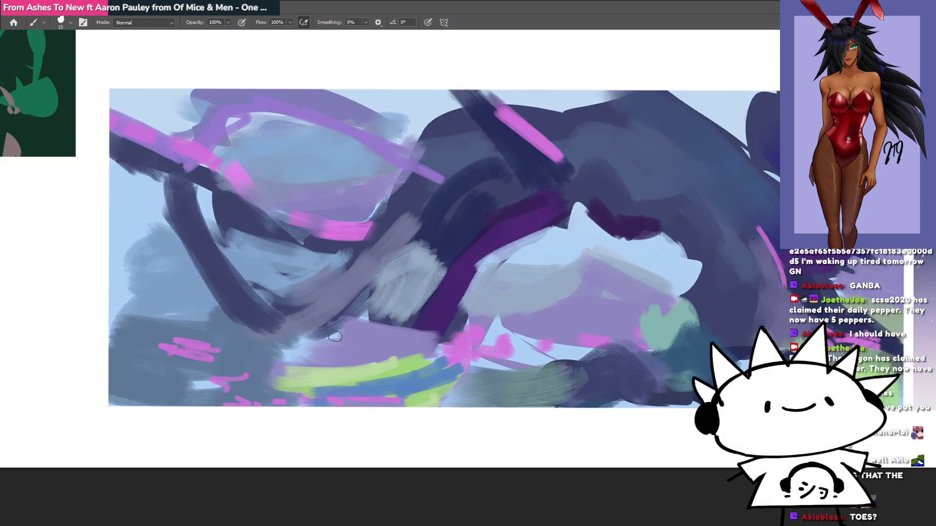
pyautogui.moveTo(361, 320)
pyautogui.mouseDown()
pyautogui.moveTo(275, 366)
pyautogui.moveTo(459, 405)
pyautogui.moveTo(364, 326)
pyautogui.mouseUp()
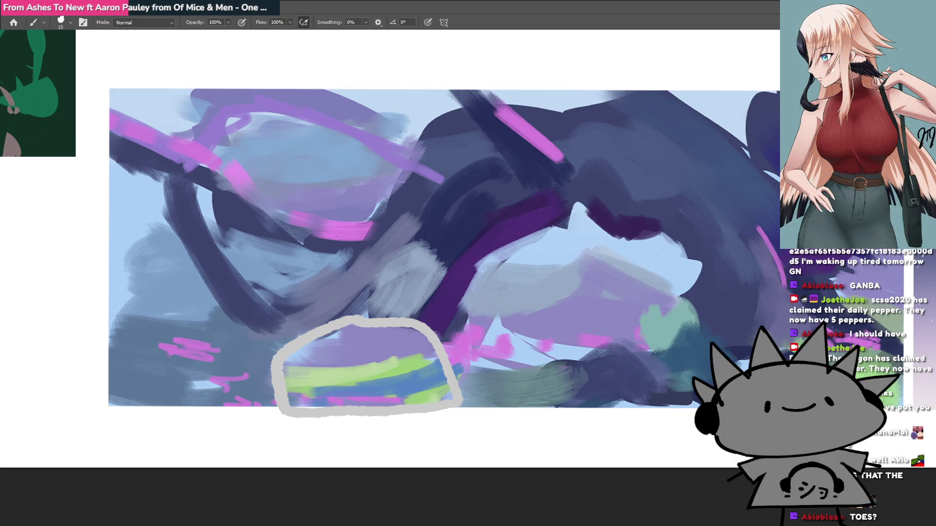
# Move the Pokémon sprite beside the grey outline and enlarge it with Free Transform.
pyautogui.moveTo(475, 293); pyautogui.dragTo(480, 407)
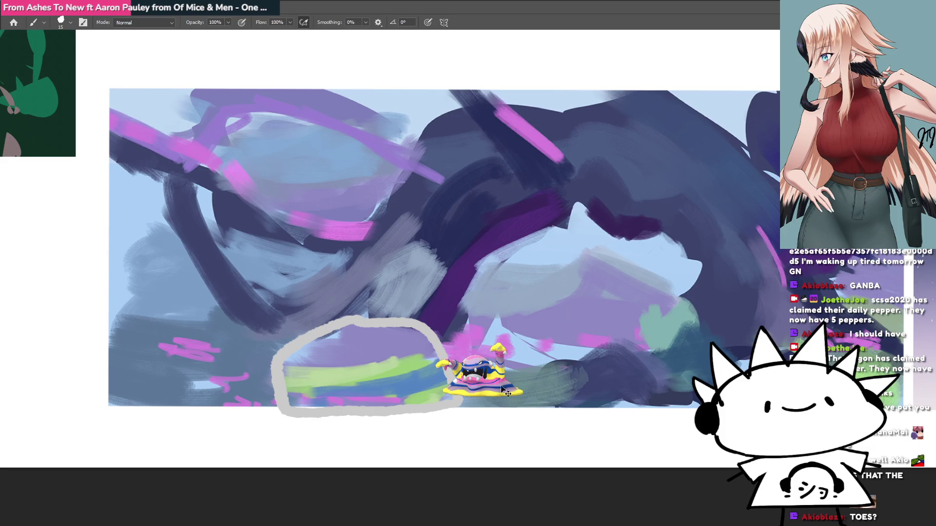
pyautogui.hotkey('ctrl', 't')
pyautogui.moveTo(514, 381)
pyautogui.mouseDown()
pyautogui.moveTo(567, 360)
pyautogui.moveTo(526, 374)
pyautogui.mouseUp()
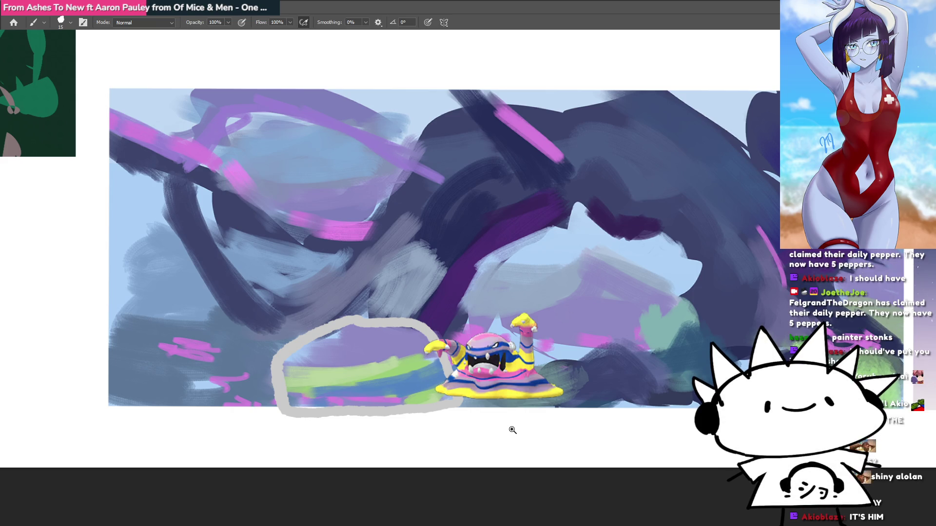
# Try a long grey stroke across the purple painting, undo it, and zoom out to the neighbouring paintings.
pyautogui.moveTo(423, 262)
pyautogui.mouseDown()
pyautogui.moveTo(351, 258)
pyautogui.moveTo(290, 272)
pyautogui.mouseUp()
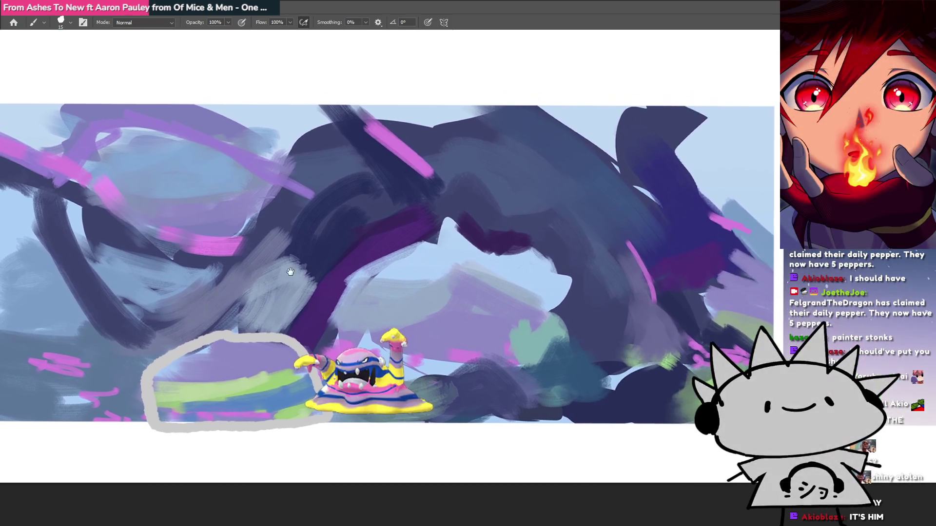
pyautogui.scroll(-2, 412, 263)
pyautogui.moveTo(475, 237)
pyautogui.mouseDown()
pyautogui.moveTo(479, 261)
pyautogui.moveTo(516, 228)
pyautogui.mouseUp()
pyautogui.scroll(2, 516, 228)
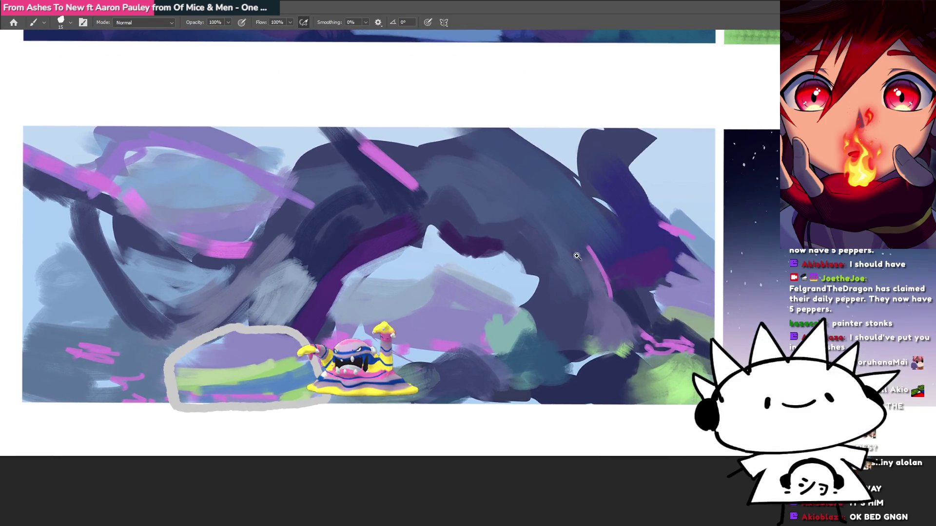
pyautogui.moveTo(606, 283)
pyautogui.mouseDown()
pyautogui.moveTo(529, 176)
pyautogui.moveTo(367, 200)
pyautogui.moveTo(257, 269)
pyautogui.moveTo(141, 187)
pyautogui.moveTo(236, 236)
pyautogui.mouseUp()
pyautogui.hotkey('ctrl', 'z')
pyautogui.moveTo(428, 278)
pyautogui.mouseDown()
pyautogui.moveTo(476, 287)
pyautogui.moveTo(470, 297)
pyautogui.mouseUp()
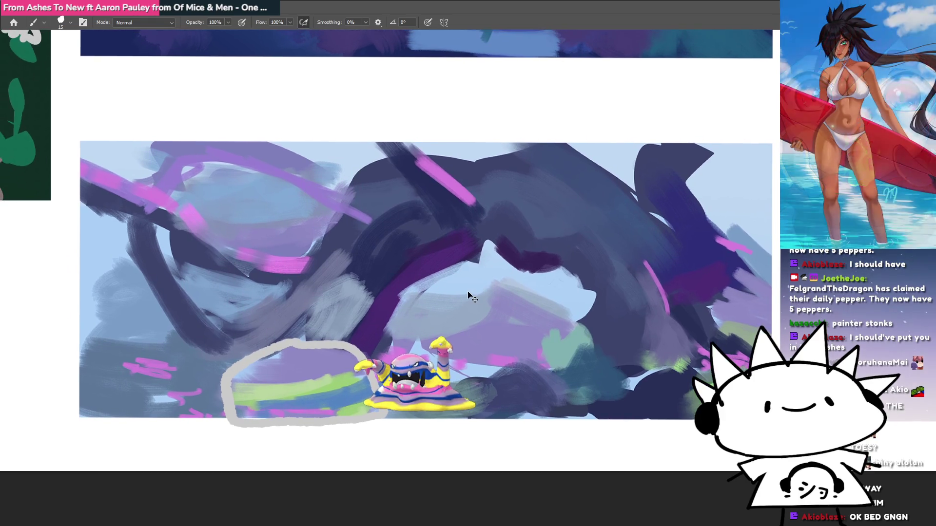
pyautogui.scroll(10, 433, 356)
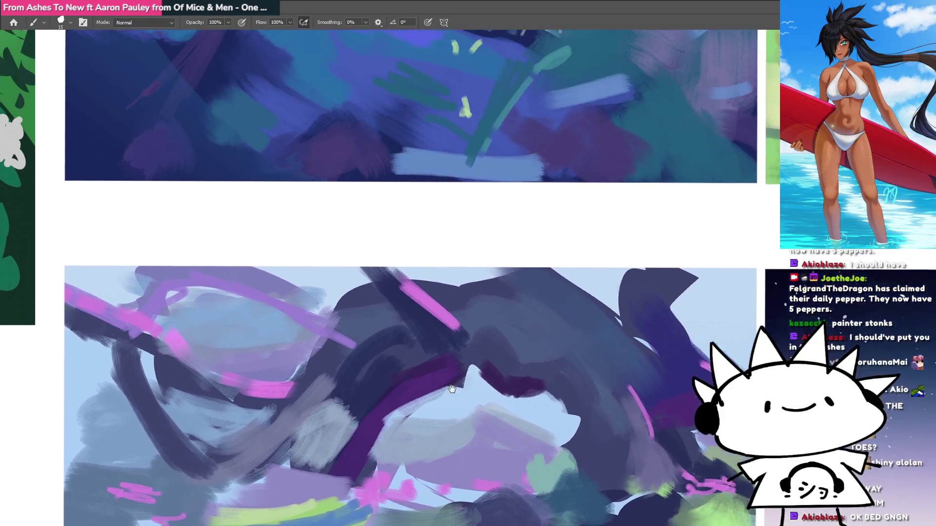
pyautogui.hotkey('ctrl', '-')
pyautogui.moveTo(353, 291); pyautogui.dragTo(341, 296)
# Zoom out to the full reference board and flip the canvas horizontally.
pyautogui.scroll(-3, 341, 296)
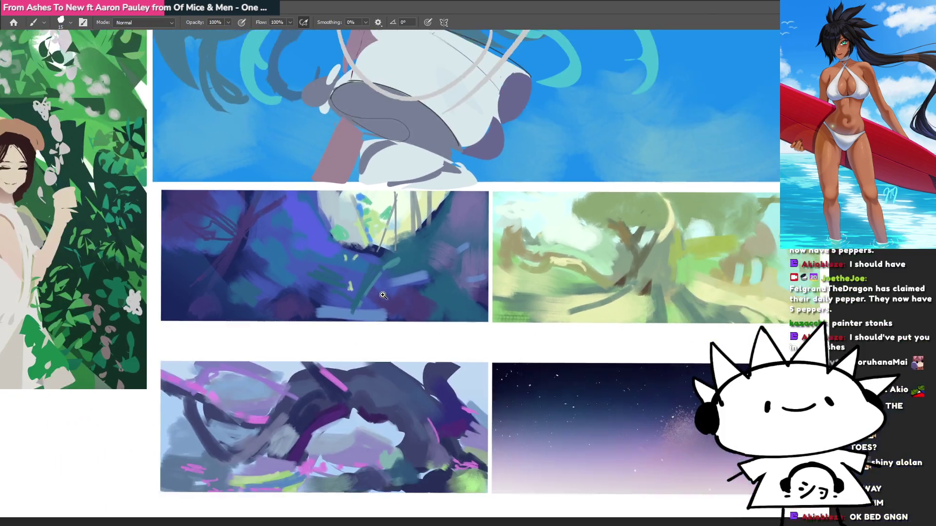
pyautogui.scroll(5, 428, 314)
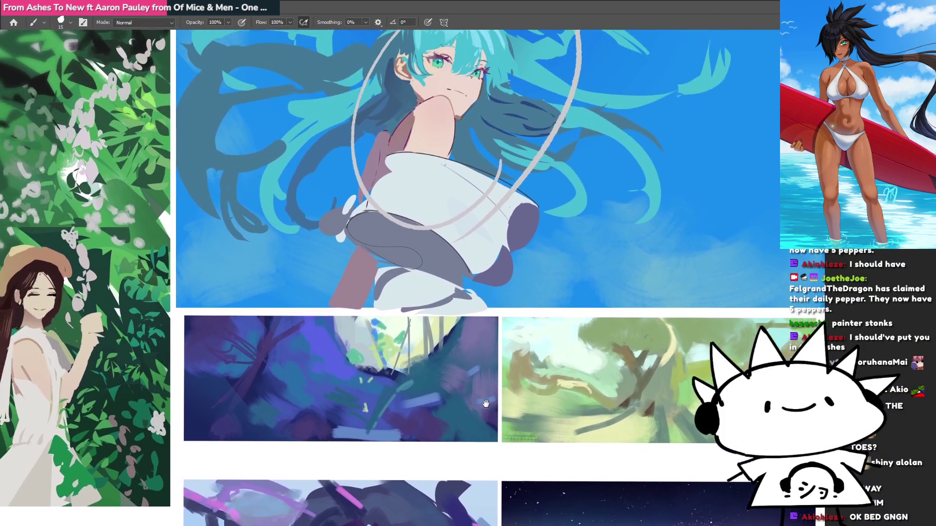
pyautogui.scroll(-3, 461, 302)
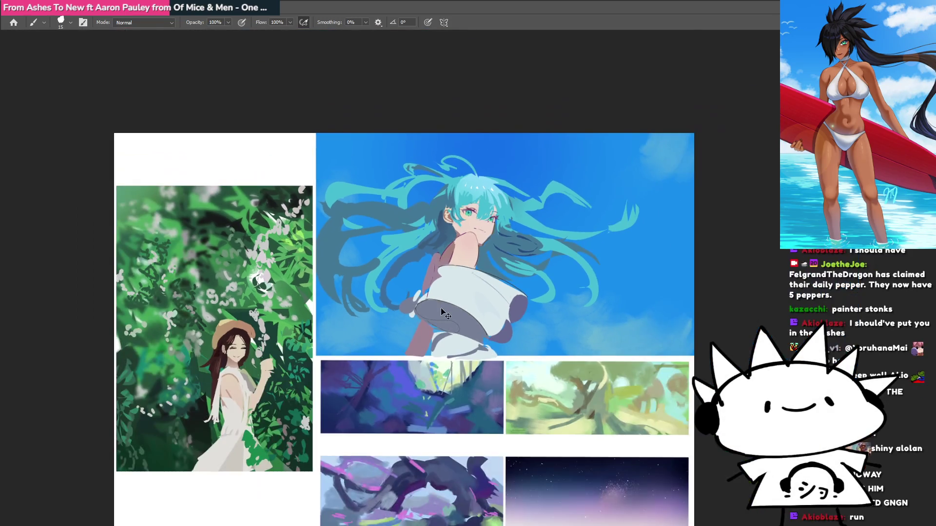
pyautogui.press('h')
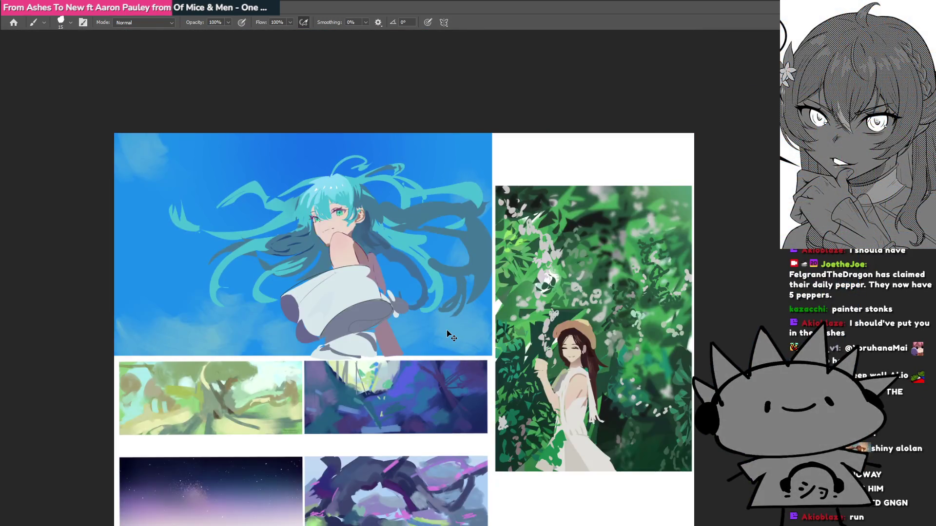
pyautogui.scroll(-2, 488, 332)
pyautogui.scroll(1, 456, 323)
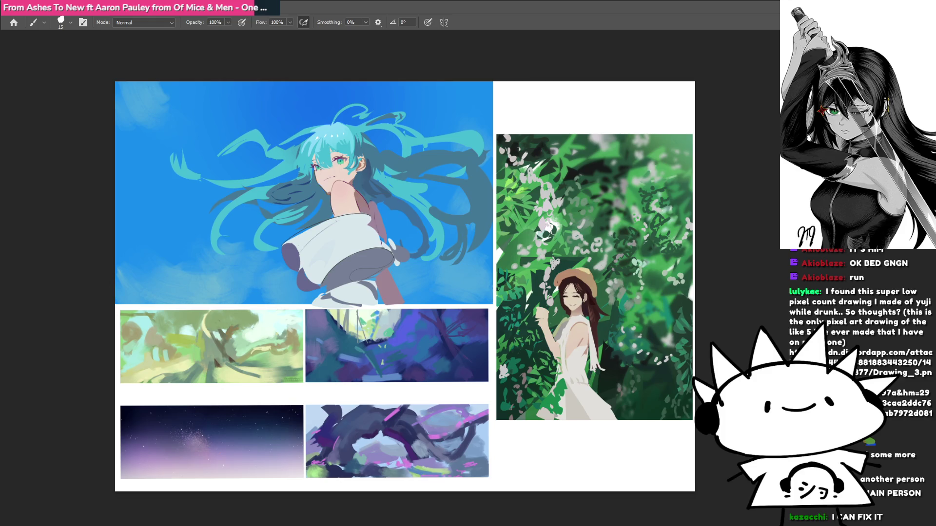
# Switch to the selfie sketch, glance at the finished illustration, then return and pan the sketch.
pyautogui.hotkey('ctrl', 'Tab')
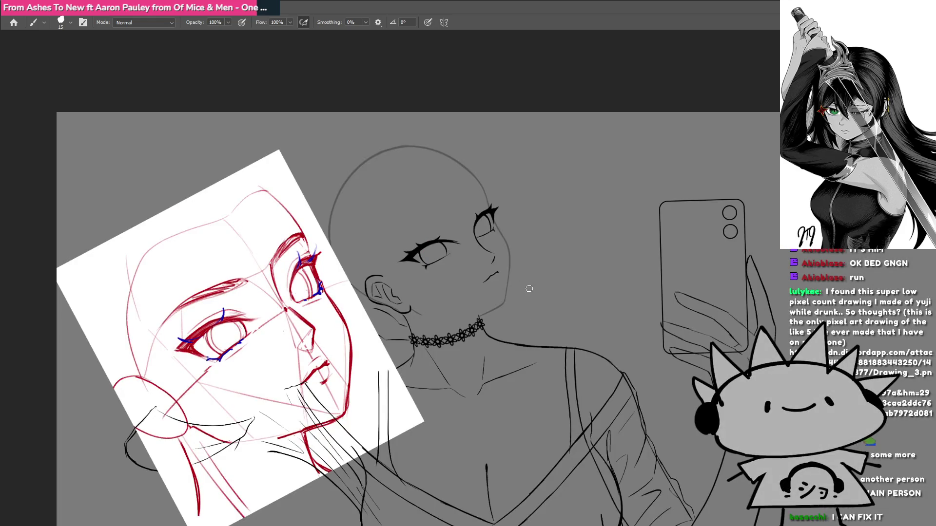
pyautogui.moveTo(468, 344)
pyautogui.mouseDown()
pyautogui.moveTo(456, 320)
pyautogui.moveTo(470, 312)
pyautogui.mouseUp()
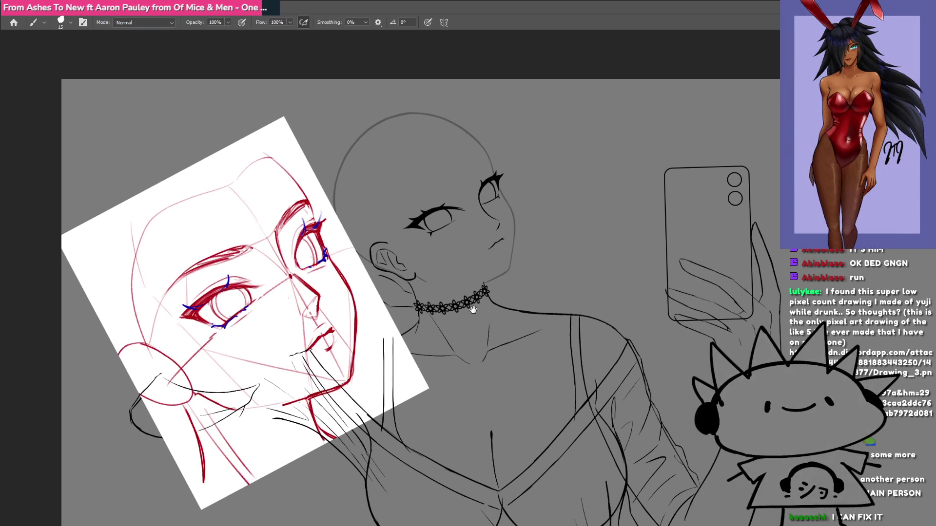
pyautogui.hotkey('ctrl', 'Tab')
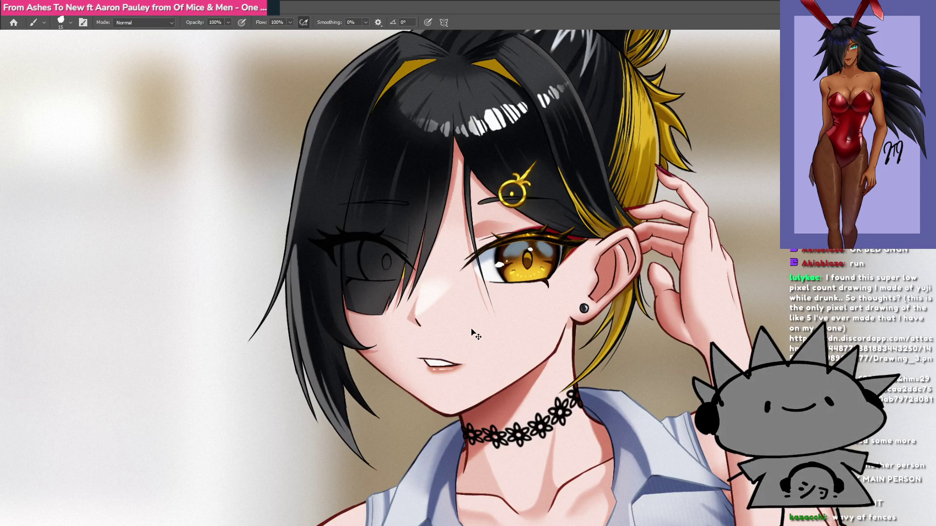
pyautogui.hotkey('ctrl', 'Tab')
pyautogui.moveTo(468, 346); pyautogui.dragTo(453, 331)
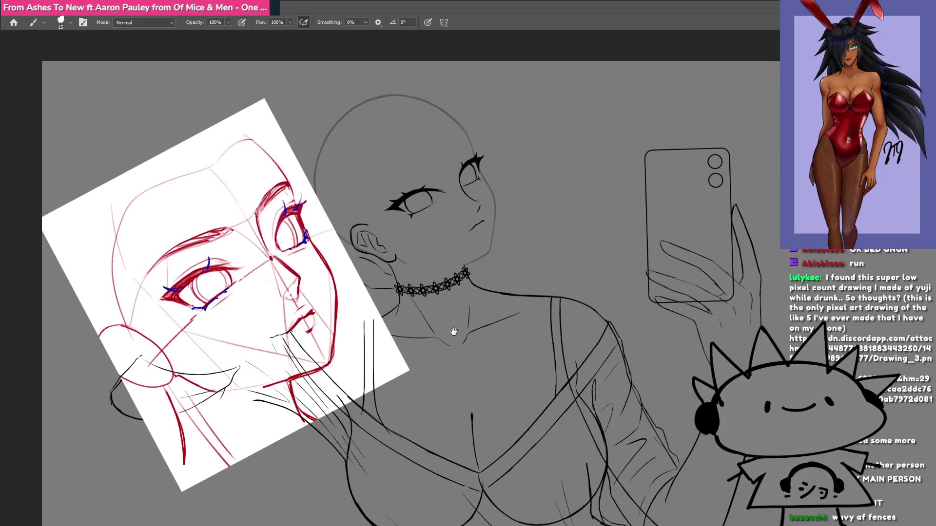
pyautogui.scroll(-2, 448, 317)
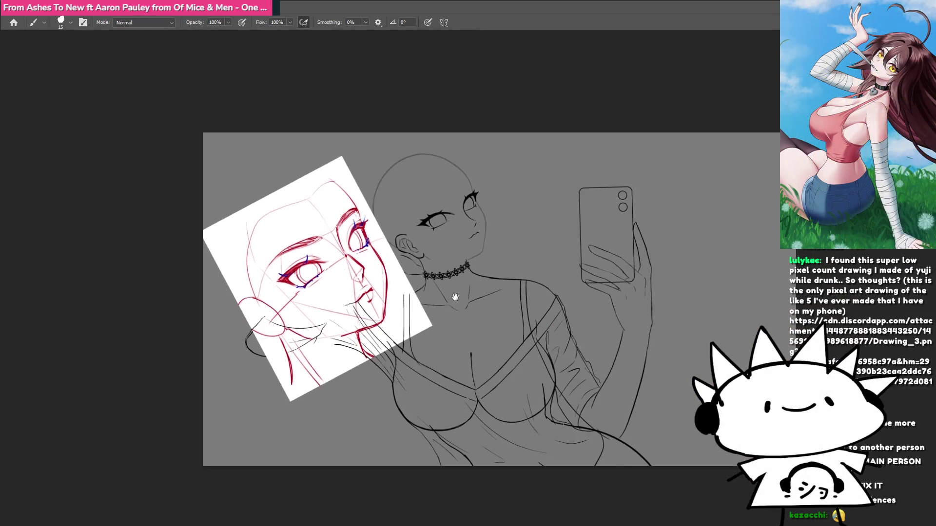
pyautogui.scroll(2, 442, 308)
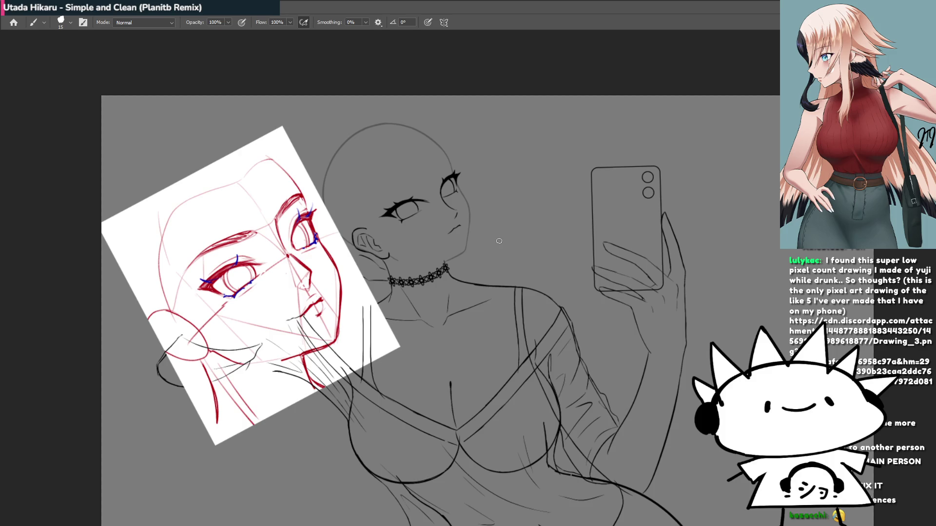
# Toggle the bold inked head outline off and on to compare, ending with it restored.
pyautogui.scroll(2, 429, 203)
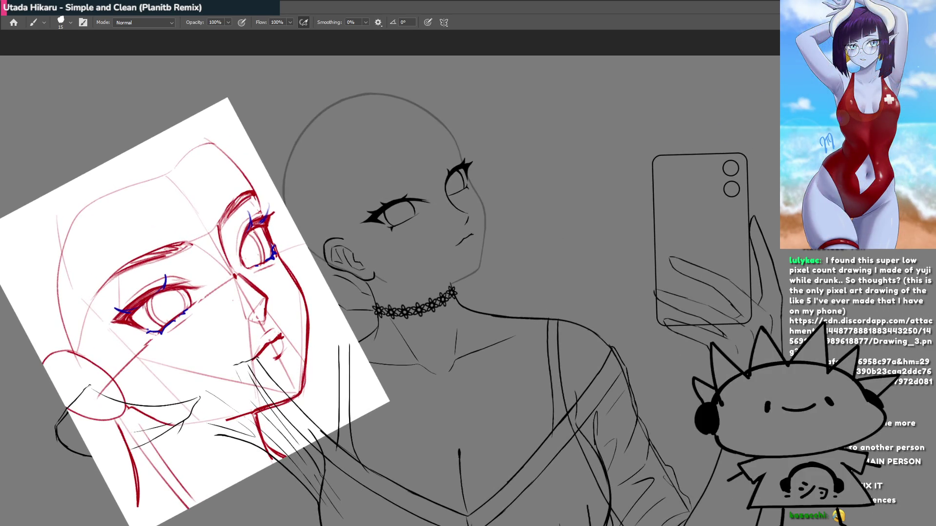
pyautogui.hotkey('ctrl', 'z')
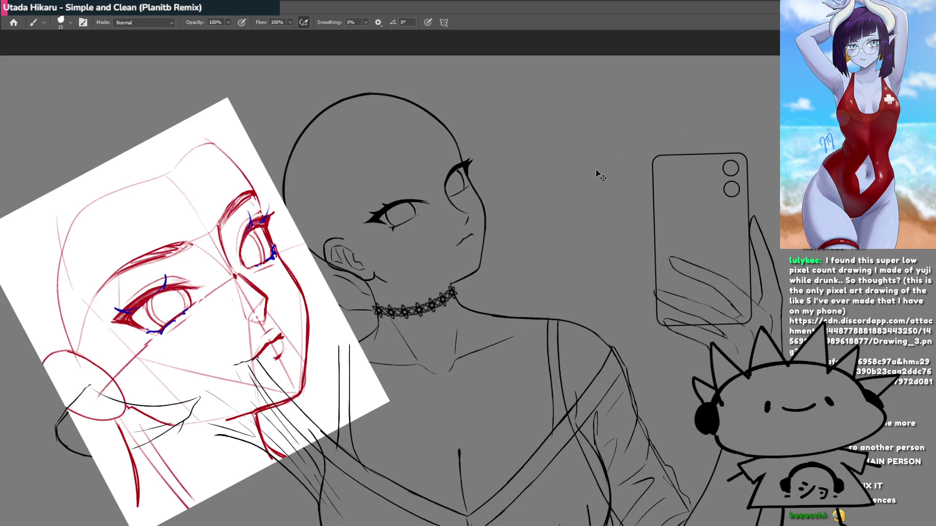
pyautogui.moveTo(415, 357); pyautogui.dragTo(442, 340)
pyautogui.hotkey('ctrl', 'shift', 'z')
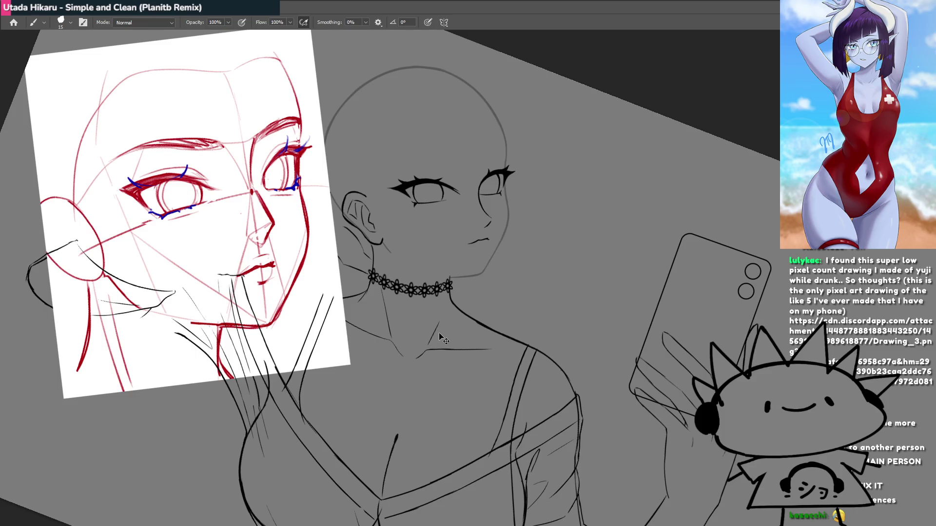
pyautogui.hotkey('ctrl', 'shift', 'z')
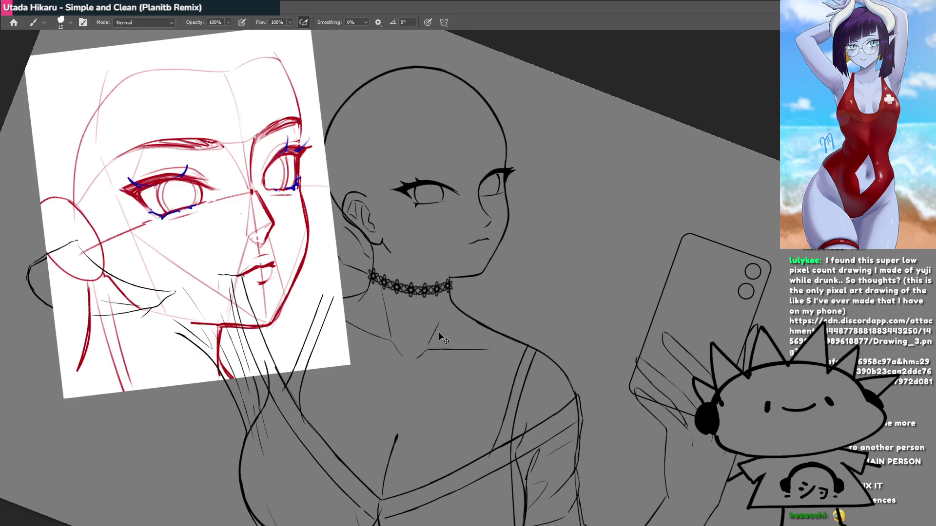
pyautogui.hotkey('ctrl', 'z')
pyautogui.hotkey('ctrl', 'shift', 'z')
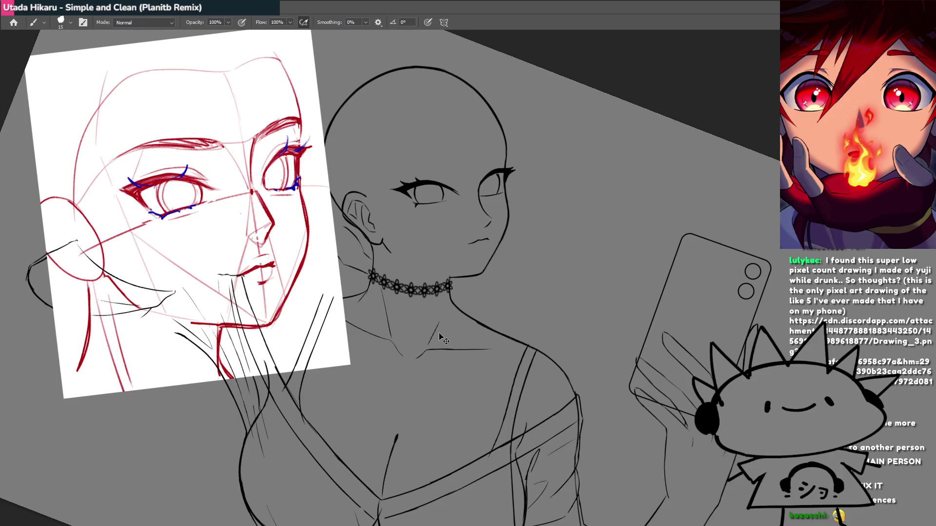
pyautogui.hotkey('ctrl', 'z')
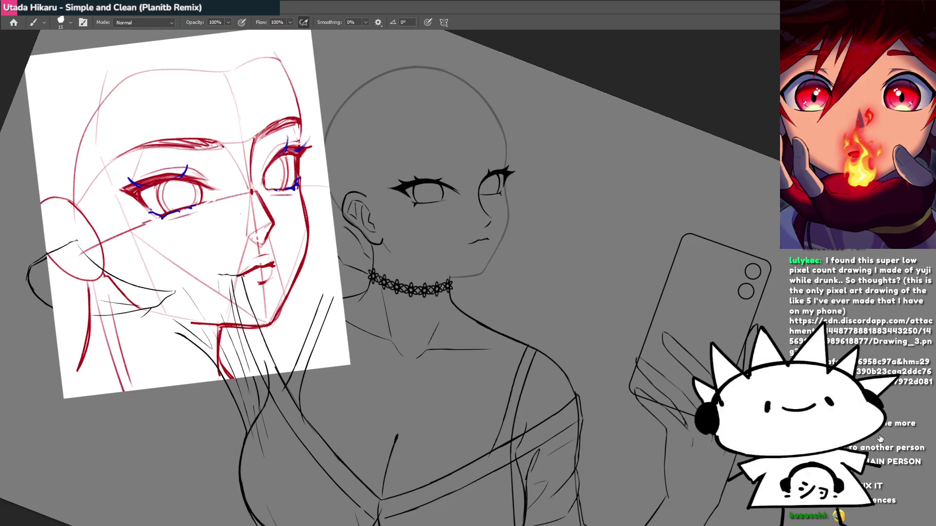
pyautogui.hotkey('ctrl', 'shift', 'z')
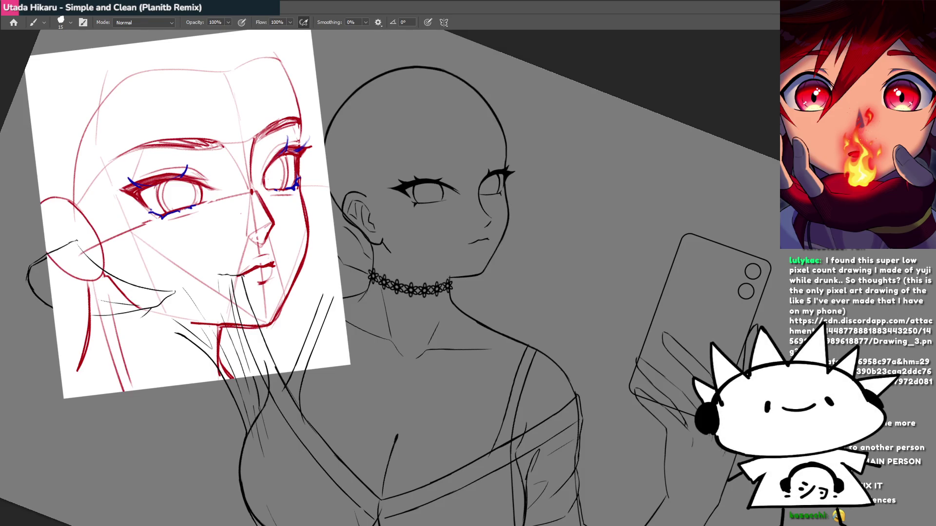
# Zoom into the neck and choker, tilt the view to check the head angle, then zoom out.
pyautogui.moveTo(494, 262)
pyautogui.mouseDown()
pyautogui.moveTo(458, 262)
pyautogui.moveTo(494, 262)
pyautogui.moveTo(394, 319)
pyautogui.mouseUp()
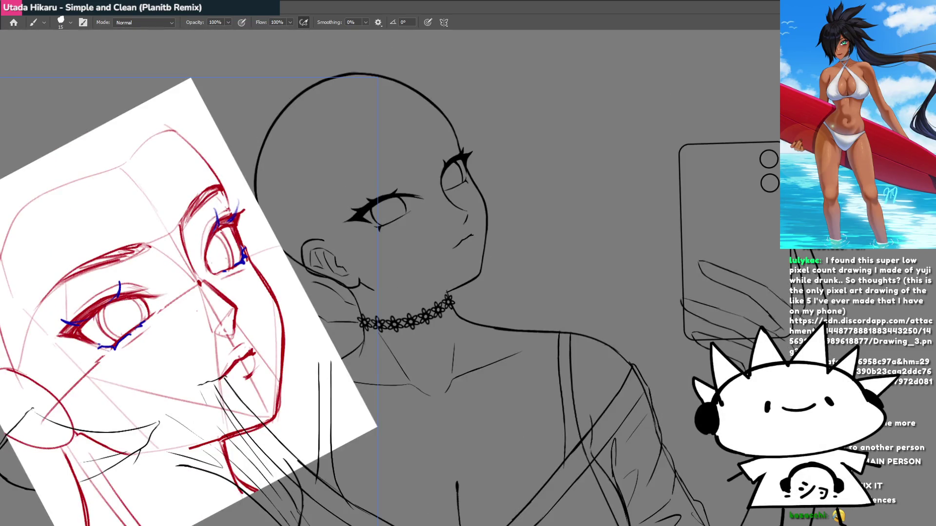
pyautogui.moveTo(454, 303); pyautogui.dragTo(516, 308)
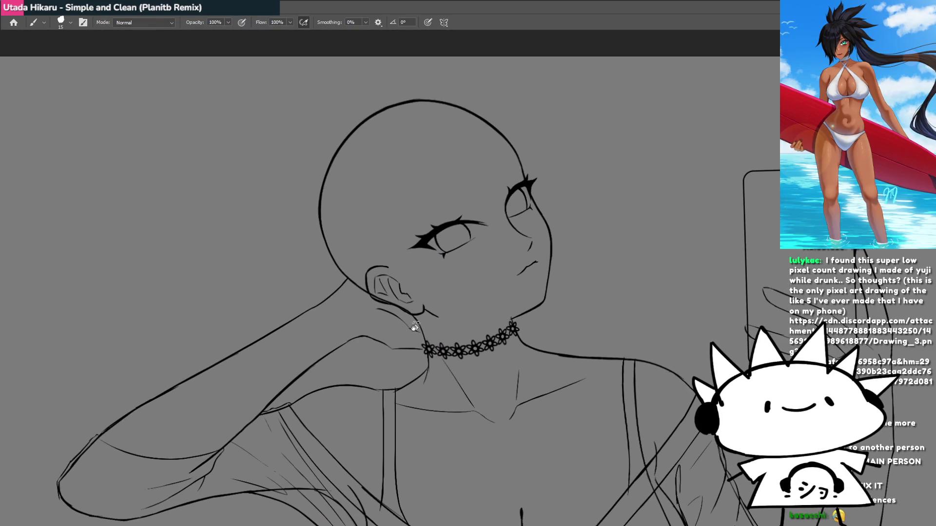
pyautogui.moveTo(414, 327); pyautogui.dragTo(488, 282)
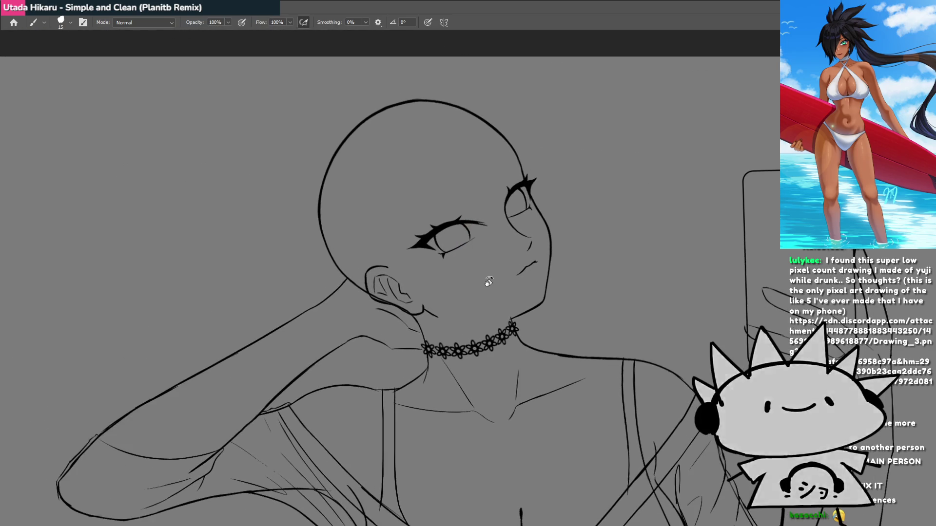
pyautogui.scroll(-5, 502, 298)
pyautogui.hotkey('ctrl', '-')
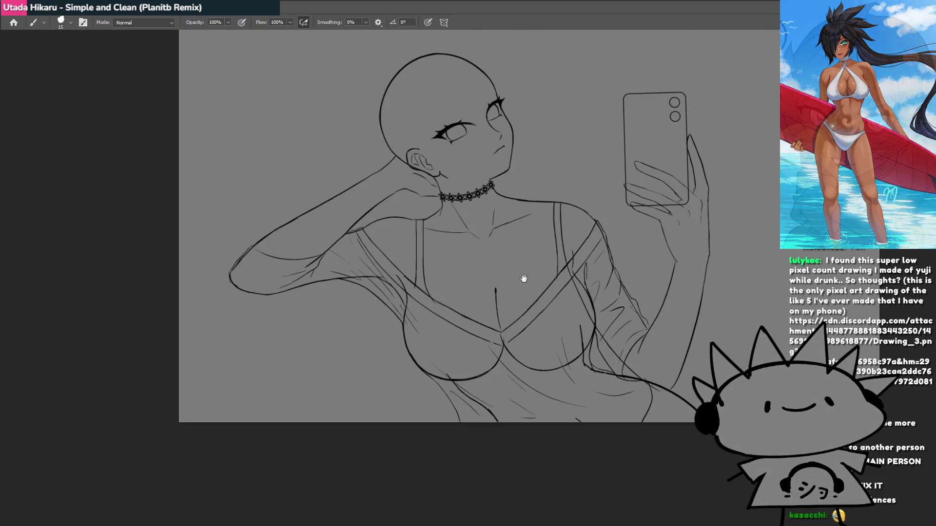
pyautogui.moveTo(524, 278); pyautogui.dragTo(476, 262)
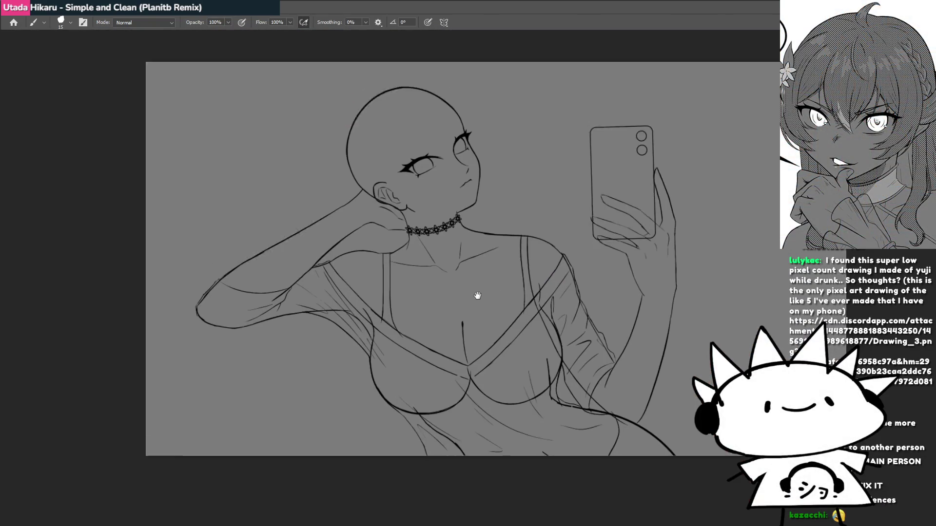
pyautogui.scroll(5, 518, 224)
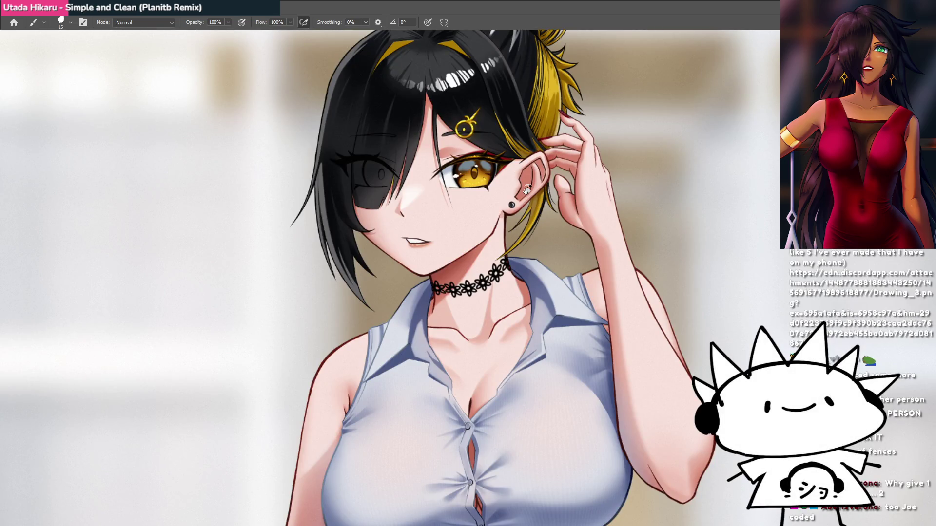
# Leave the colour portrait and switch back to the mirror-selfie line-art sketch document.
pyautogui.scroll(3, 527, 190)
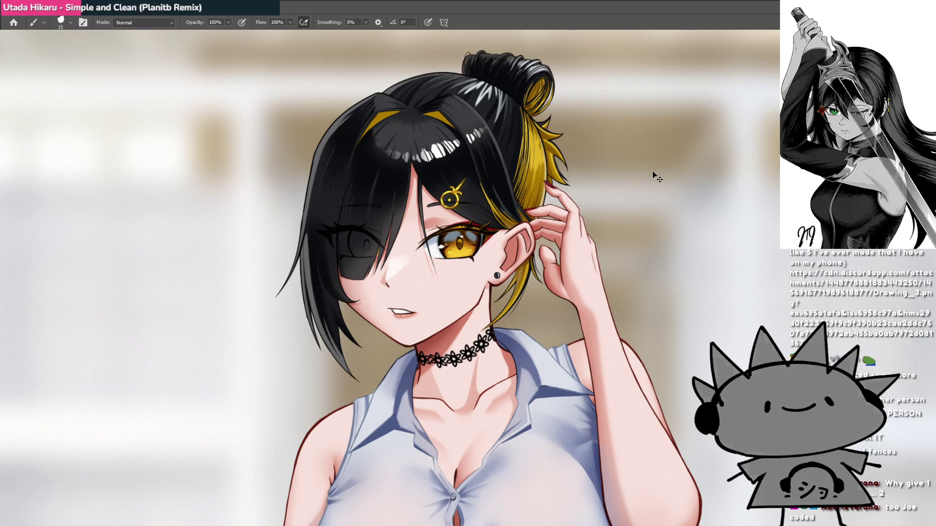
pyautogui.hotkey('ctrl', 'Tab')
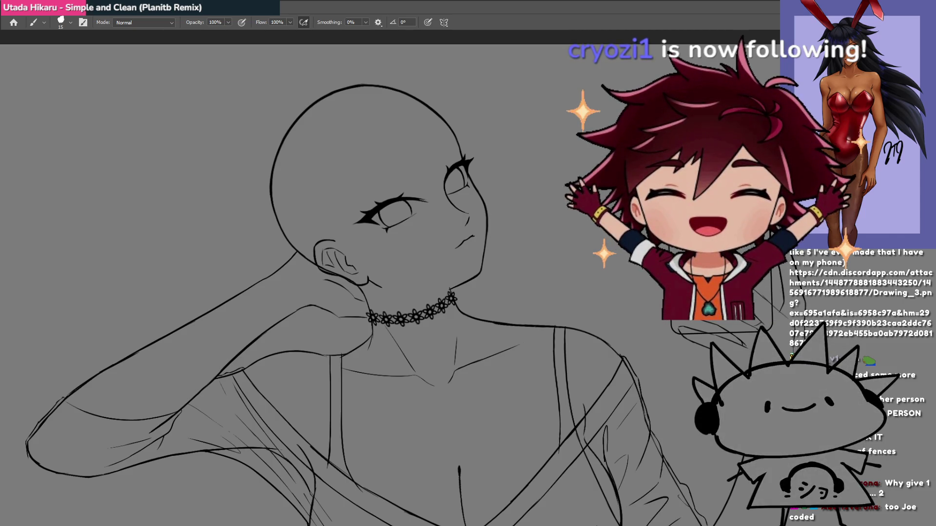
# Pan and tilt the sketch view, then reset its rotation to upright.
pyautogui.moveTo(547, 240); pyautogui.dragTo(602, 273)
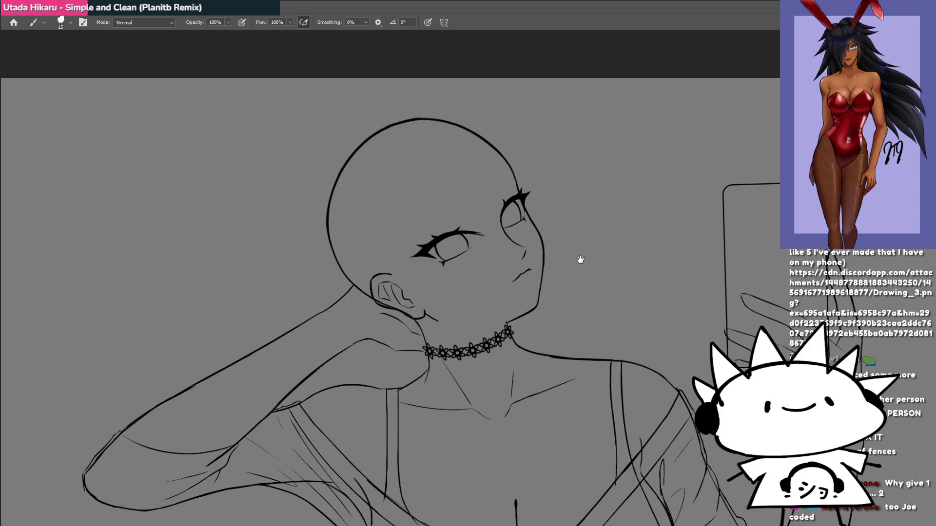
pyautogui.moveTo(508, 303)
pyautogui.mouseDown()
pyautogui.moveTo(499, 322)
pyautogui.moveTo(507, 316)
pyautogui.moveTo(428, 317)
pyautogui.moveTo(460, 265)
pyautogui.moveTo(521, 228)
pyautogui.moveTo(495, 217)
pyautogui.moveTo(507, 220)
pyautogui.moveTo(548, 189)
pyautogui.moveTo(469, 280)
pyautogui.moveTo(518, 283)
pyautogui.moveTo(484, 287)
pyautogui.moveTo(440, 272)
pyautogui.moveTo(616, 339)
pyautogui.moveTo(581, 313)
pyautogui.moveTo(608, 295)
pyautogui.moveTo(591, 309)
pyautogui.moveTo(500, 256)
pyautogui.mouseUp()
pyautogui.press('Escape')
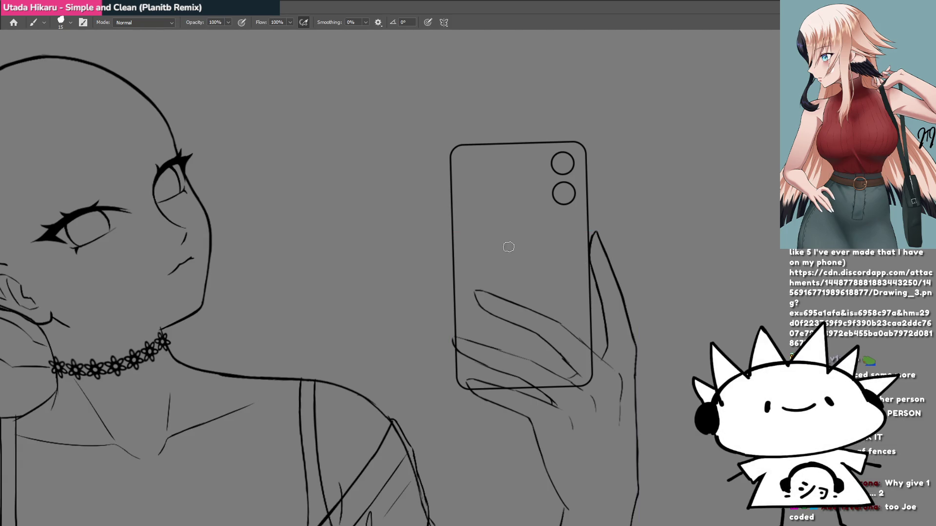
pyautogui.scroll(3, 500, 242)
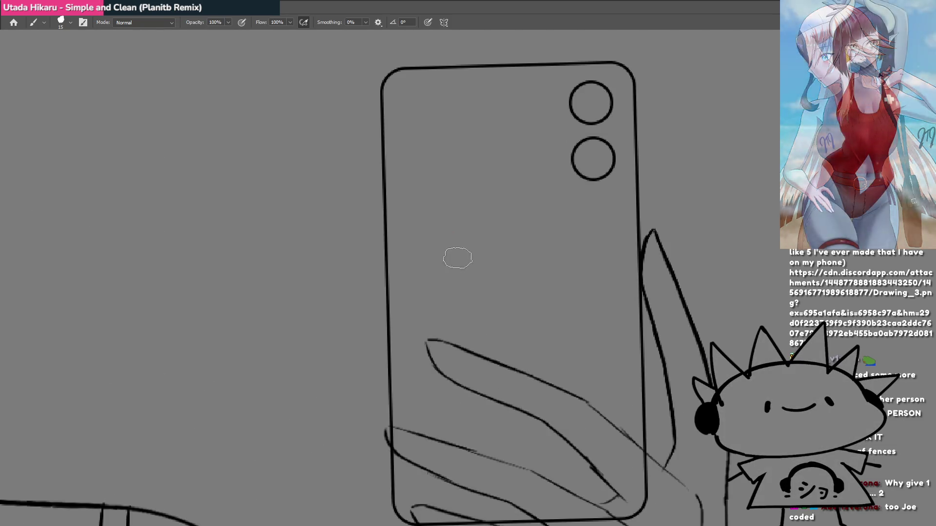
pyautogui.moveTo(445, 248)
pyautogui.mouseDown()
pyautogui.moveTo(576, 287)
pyautogui.moveTo(571, 244)
pyautogui.mouseUp()
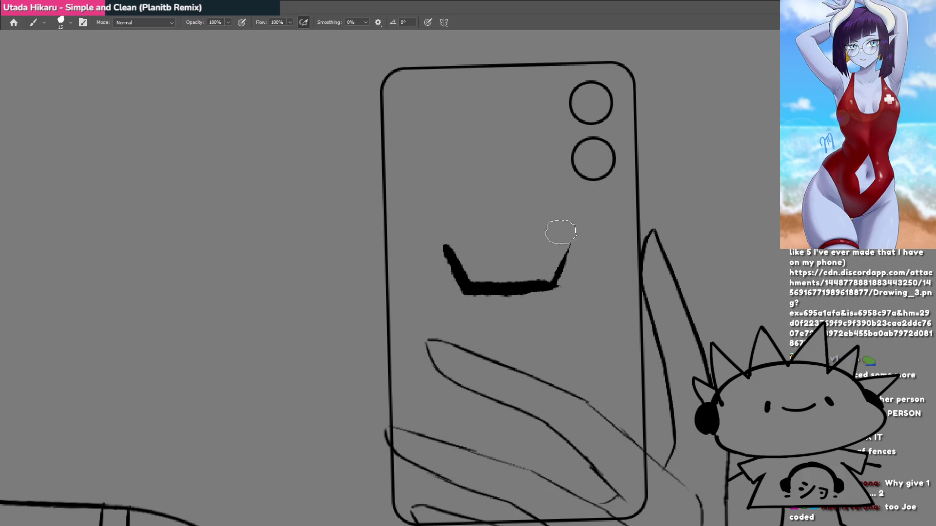
pyautogui.moveTo(556, 284); pyautogui.dragTo(573, 237)
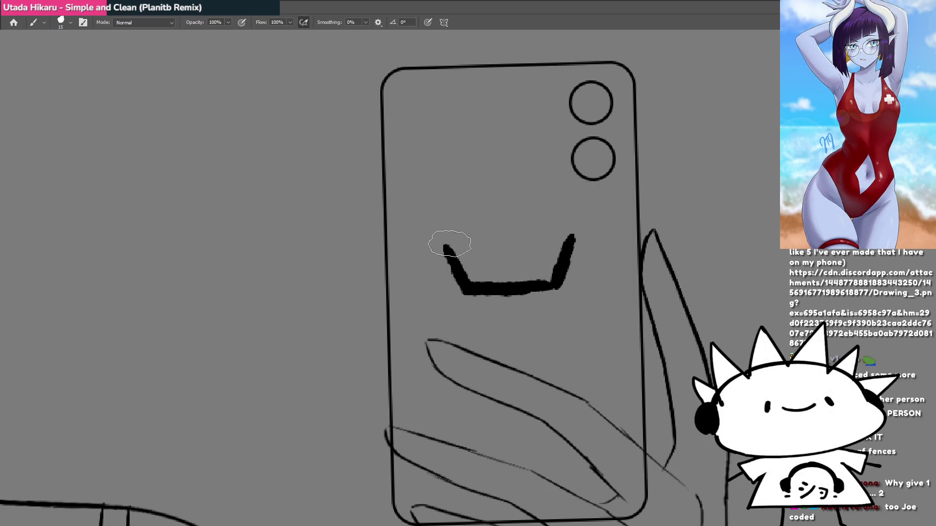
pyautogui.moveTo(445, 241)
pyautogui.mouseDown()
pyautogui.moveTo(485, 267)
pyautogui.moveTo(508, 227)
pyautogui.moveTo(523, 257)
pyautogui.moveTo(539, 264)
pyautogui.moveTo(570, 233)
pyautogui.mouseUp()
pyautogui.scroll(-5, 507, 302)
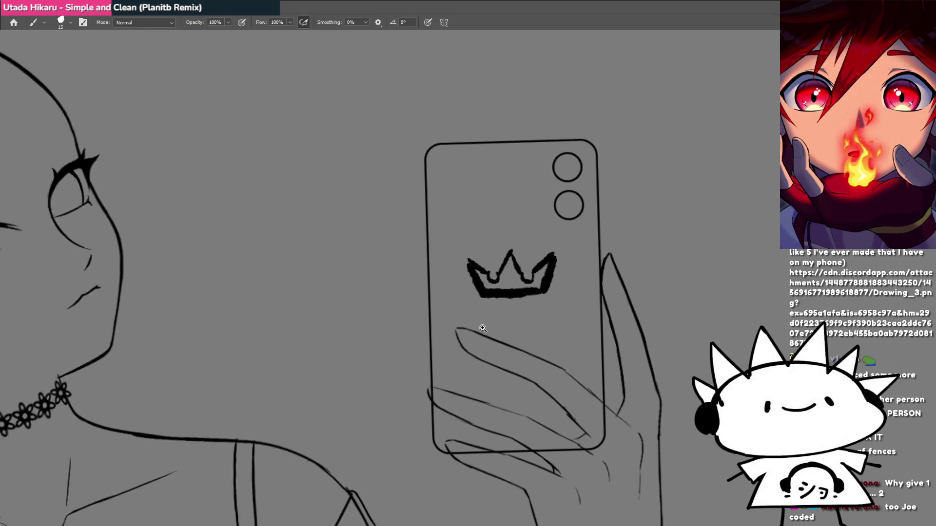
pyautogui.scroll(5, 527, 303)
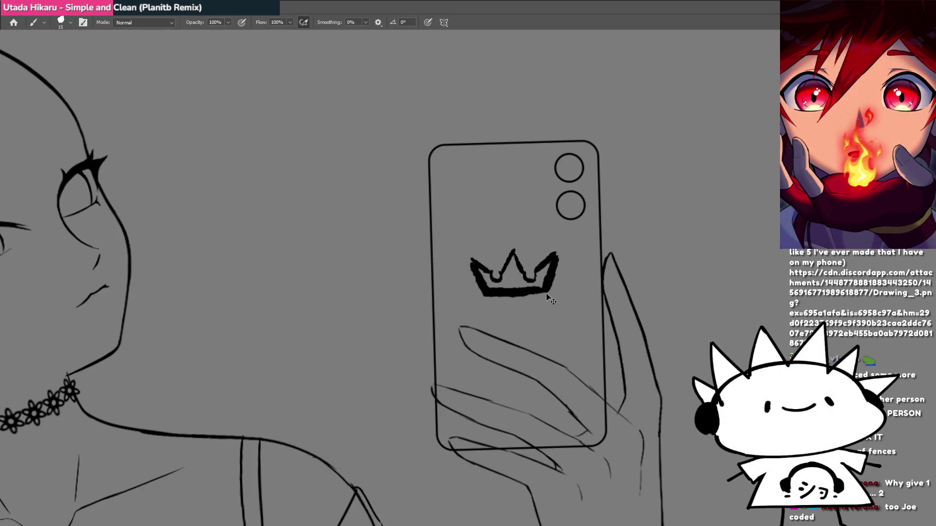
pyautogui.hotkey('ctrl', 'z')
pyautogui.hotkey('ctrl', 'z')
pyautogui.hotkey('ctrl', 'z')
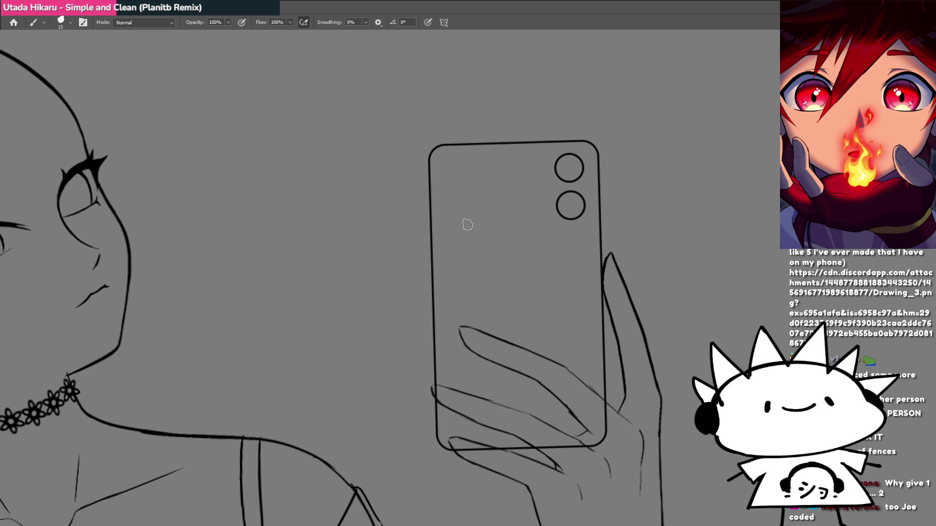
pyautogui.moveTo(444, 227); pyautogui.dragTo(498, 306)
pyautogui.hotkey('ctrl', 'z')
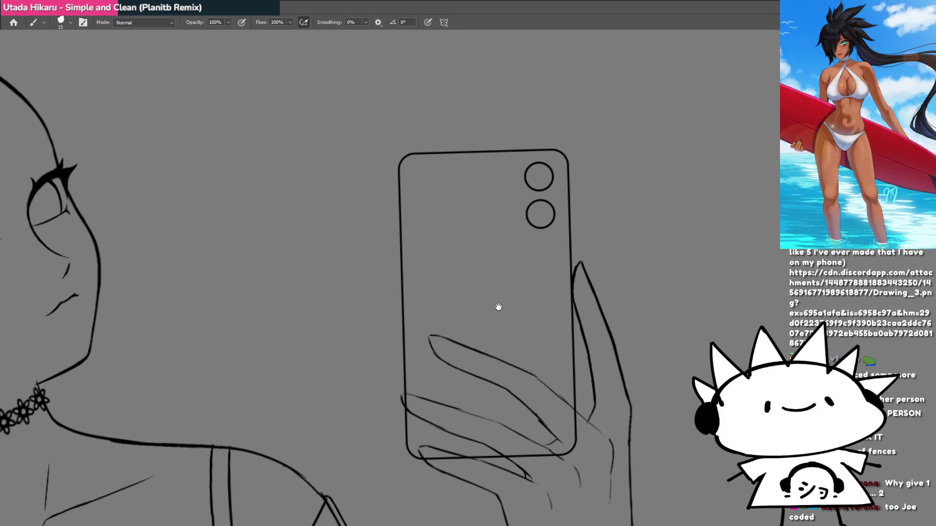
pyautogui.scroll(-3, 496, 296)
pyautogui.moveTo(463, 282)
pyautogui.mouseDown()
pyautogui.moveTo(561, 255)
pyautogui.moveTo(451, 279)
pyautogui.mouseUp()
pyautogui.scroll(2, 531, 279)
pyautogui.scroll(2, 515, 259)
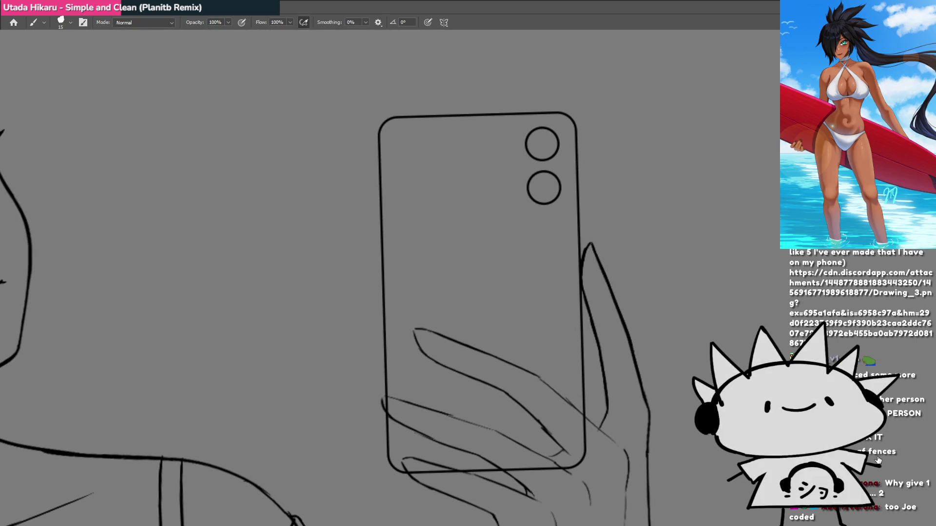
pyautogui.hotkey('ctrl', ',')
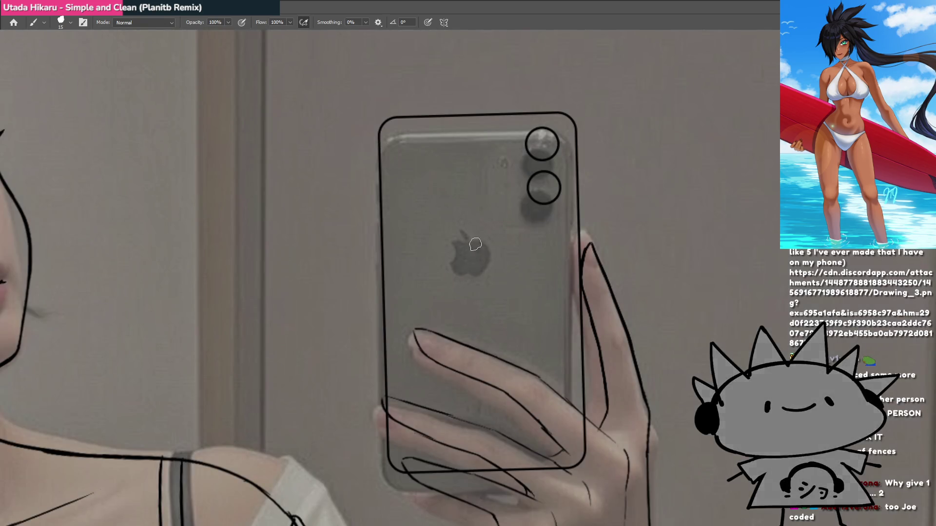
pyautogui.moveTo(493, 230)
pyautogui.mouseDown()
pyautogui.moveTo(432, 242)
pyautogui.moveTo(494, 244)
pyautogui.mouseUp()
pyautogui.hotkey('ctrl', 'z')
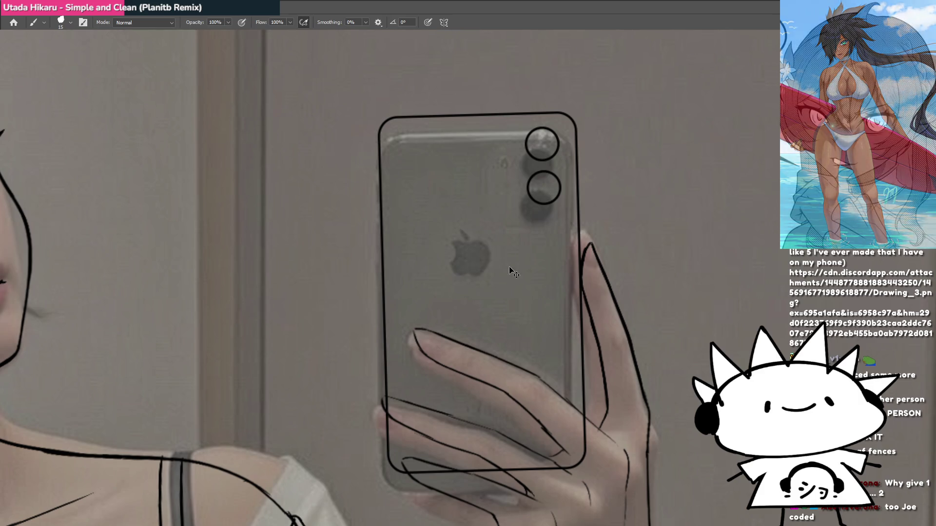
pyautogui.moveTo(492, 287)
pyautogui.mouseDown()
pyautogui.moveTo(486, 221)
pyautogui.moveTo(483, 289)
pyautogui.mouseUp()
pyautogui.hotkey('ctrl', 'z')
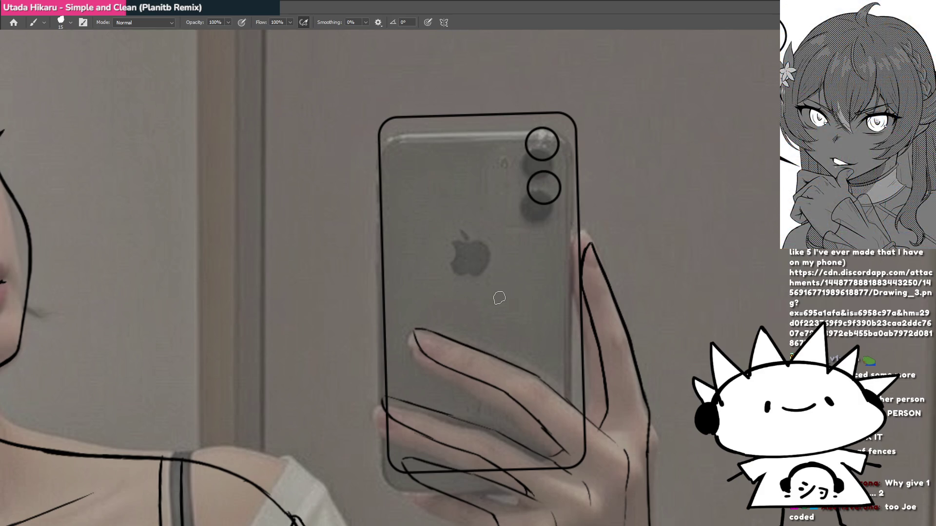
pyautogui.hotkey('ctrl', ',')
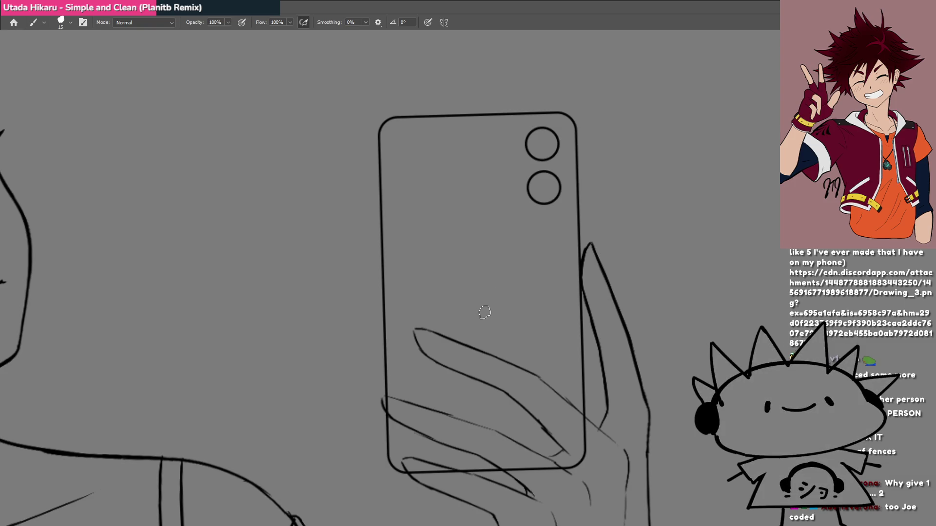
# Move the view from the phone over to centre the girl's face, then level the rotation.
pyautogui.moveTo(280, 324); pyautogui.dragTo(243, 322)
pyautogui.moveTo(318, 329)
pyautogui.mouseDown()
pyautogui.moveTo(305, 326)
pyautogui.moveTo(333, 317)
pyautogui.moveTo(314, 317)
pyautogui.moveTo(386, 322)
pyautogui.moveTo(299, 324)
pyautogui.moveTo(491, 320)
pyautogui.moveTo(551, 305)
pyautogui.moveTo(513, 321)
pyautogui.mouseUp()
pyautogui.scroll(-8, 513, 321)
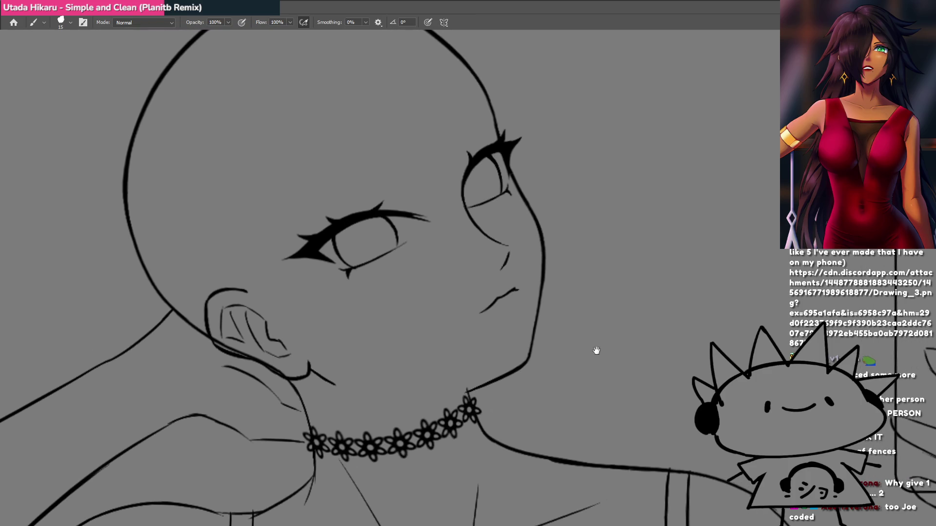
pyautogui.hscroll(10, 442, 324)
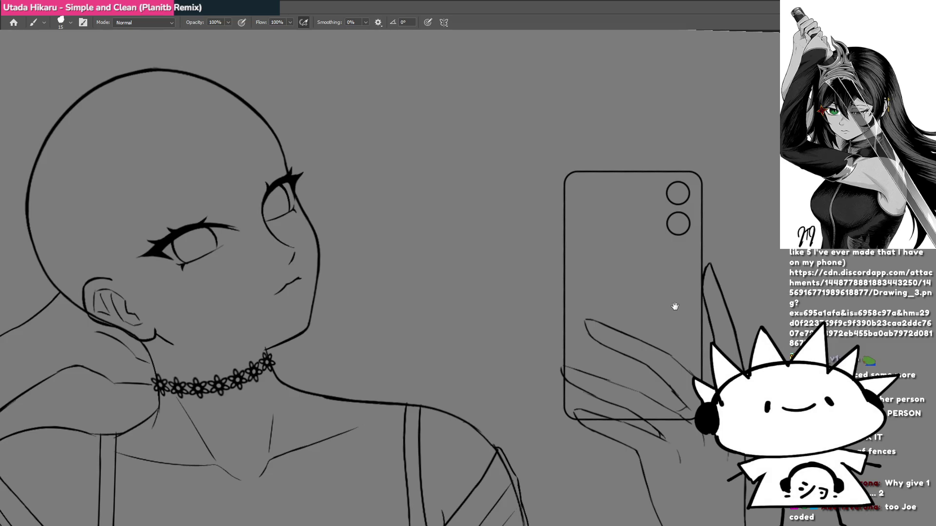
pyautogui.moveTo(675, 307)
pyautogui.mouseDown()
pyautogui.moveTo(528, 317)
pyautogui.moveTo(566, 322)
pyautogui.mouseUp()
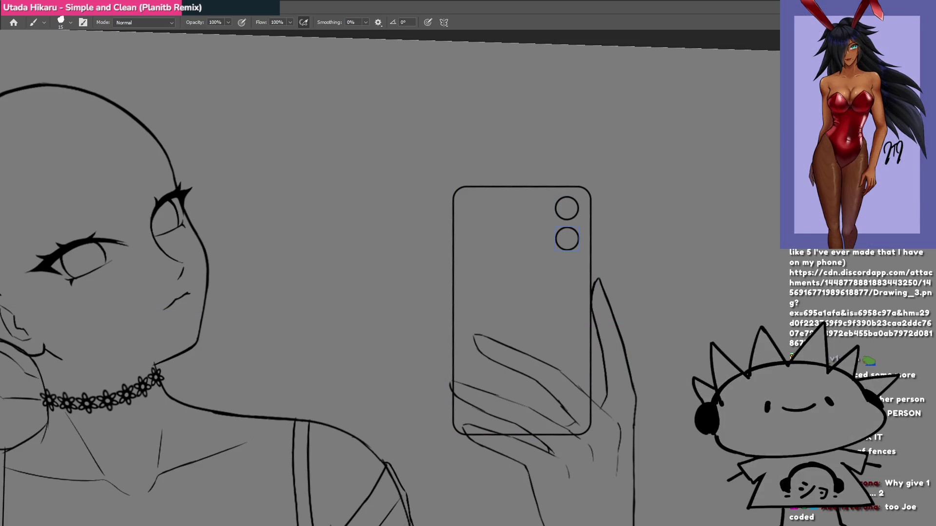
pyautogui.moveTo(300, 305); pyautogui.dragTo(624, 324)
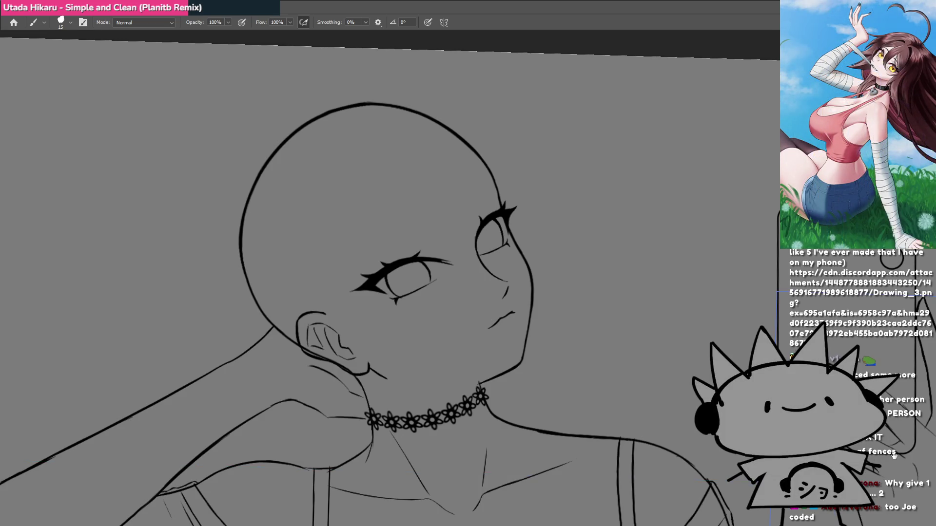
pyautogui.moveTo(457, 279)
pyautogui.mouseDown()
pyautogui.moveTo(596, 282)
pyautogui.moveTo(495, 276)
pyautogui.mouseUp()
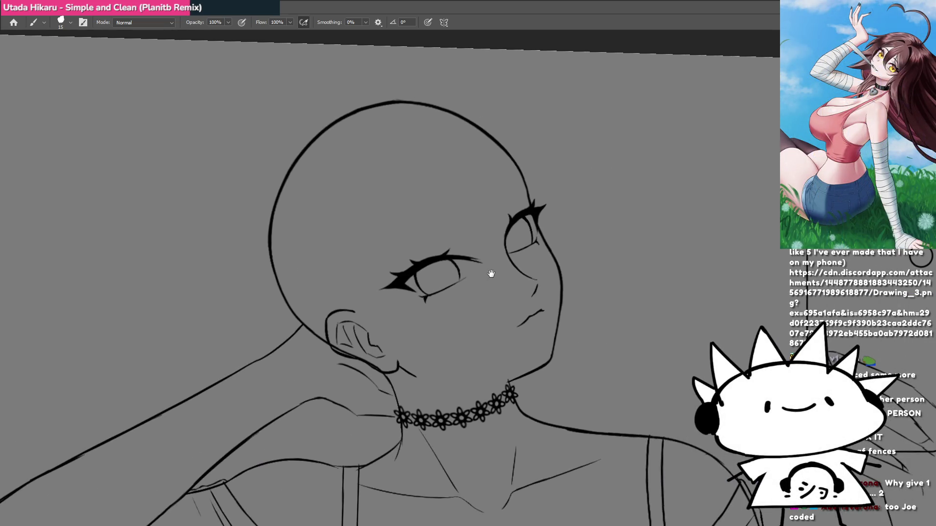
pyautogui.press('Escape')
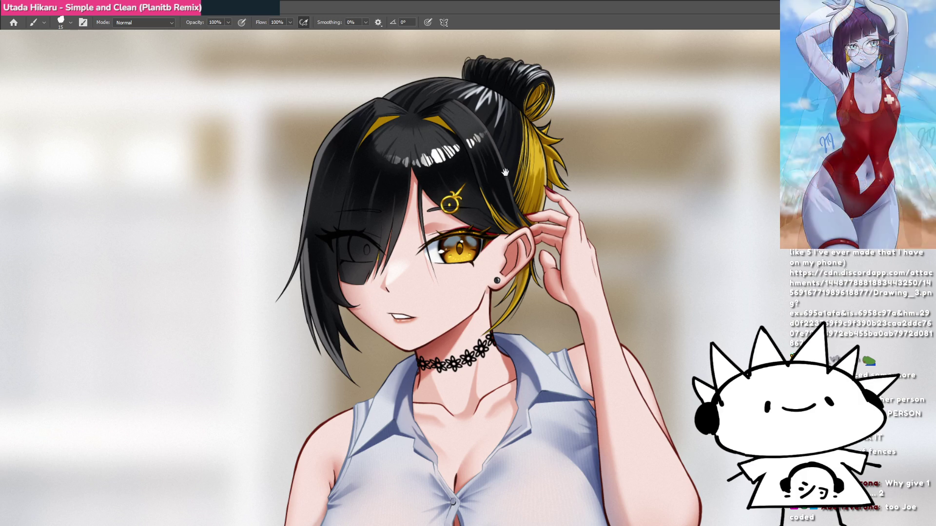
# Undo the stray stroke across the colour painting and cycle back to the lineart document.
pyautogui.moveTo(527, 219); pyautogui.dragTo(501, 131)
pyautogui.moveTo(500, 121); pyautogui.dragTo(497, 100)
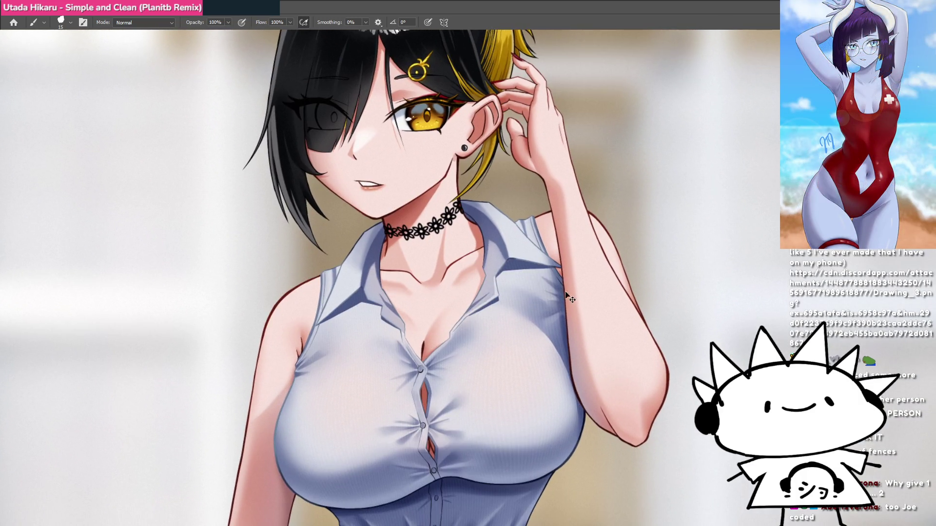
pyautogui.moveTo(656, 345); pyautogui.dragTo(225, 341)
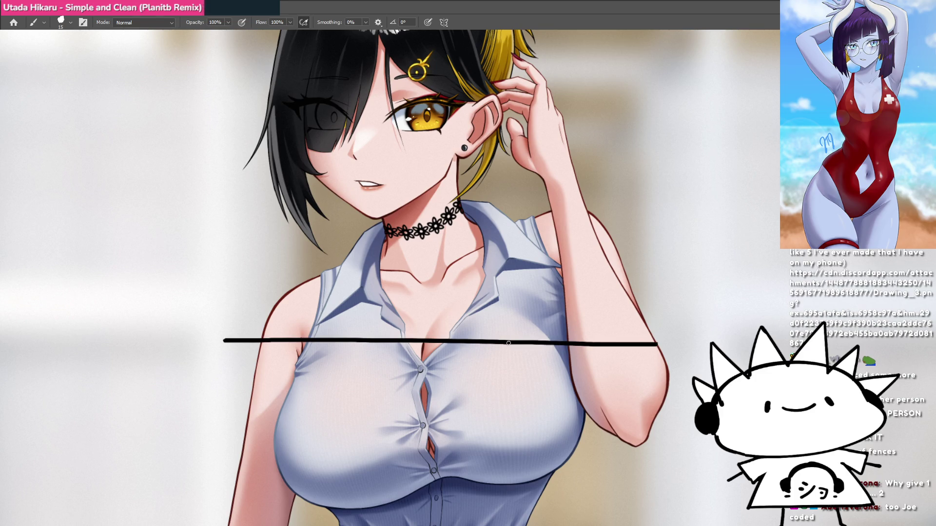
pyautogui.hotkey('ctrl', 'z')
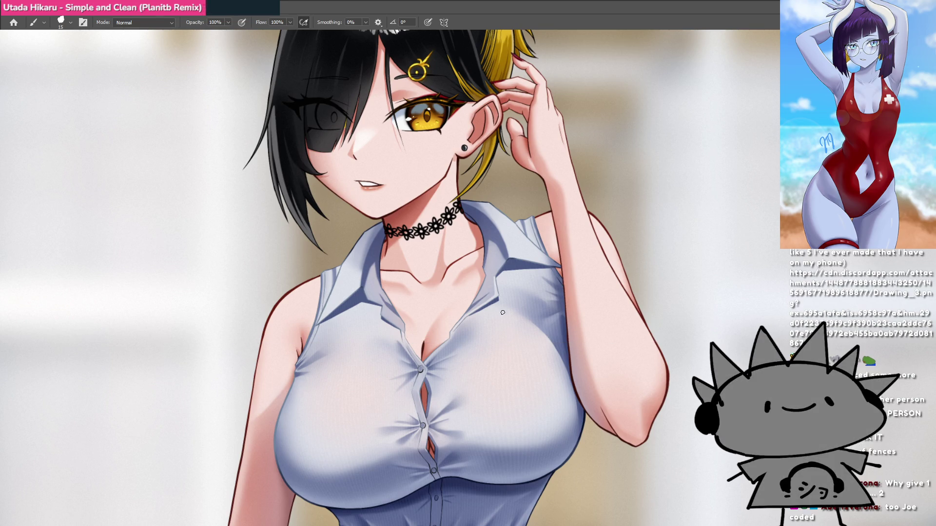
pyautogui.hotkey('ctrl', 'Tab')
pyautogui.hotkey('ctrl', 'Tab')
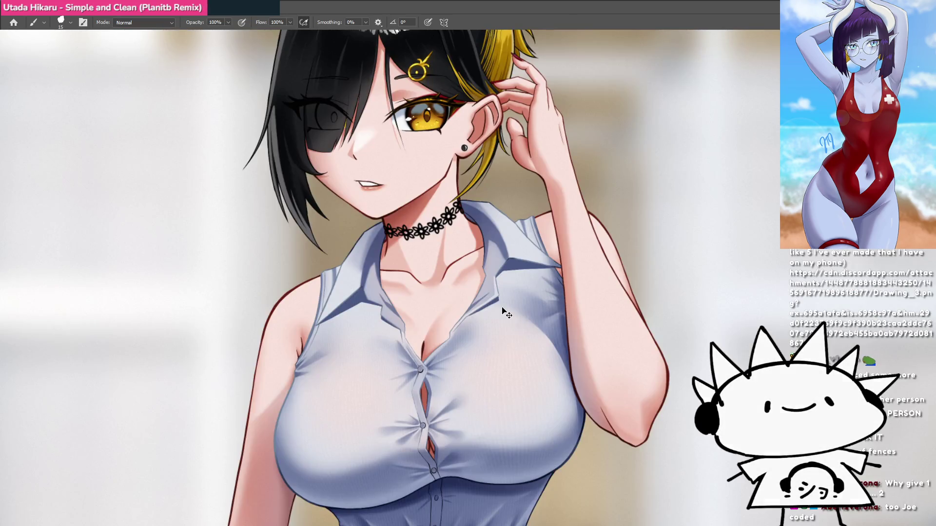
pyautogui.hotkey('ctrl', 'Tab')
pyautogui.hotkey('ctrl', 'Tab')
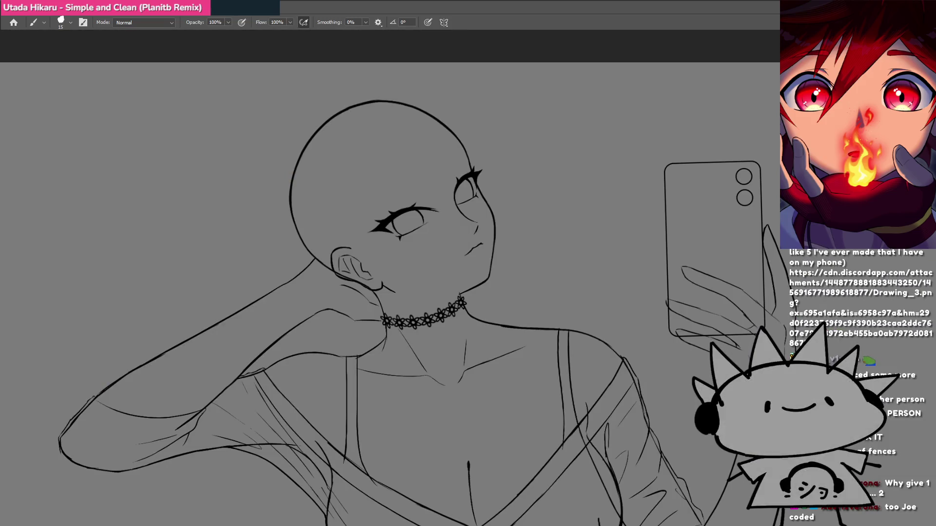
# Toggle the reference photo on and off over the lineart and re-centre on the face.
pyautogui.hotkey('ctrl', 'Tab')
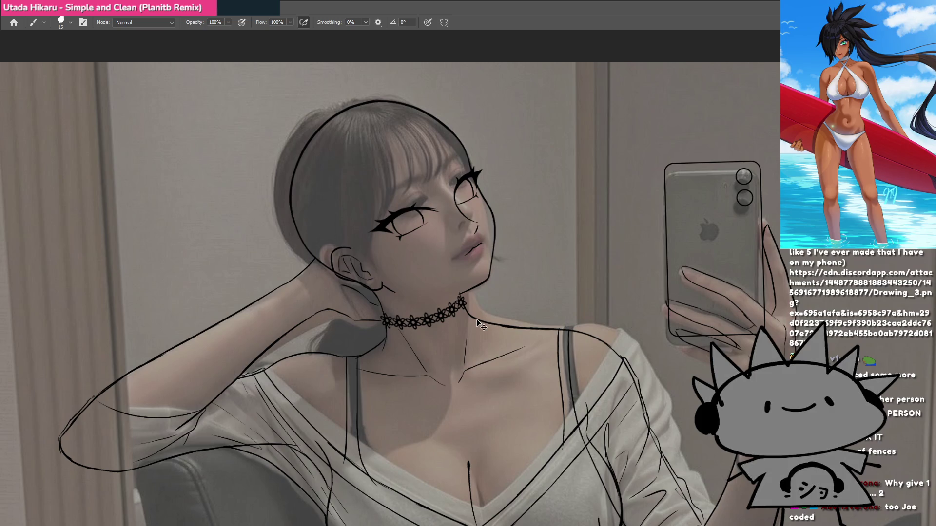
pyautogui.hotkey('ctrl', ',')
pyautogui.moveTo(400, 262)
pyautogui.mouseDown()
pyautogui.moveTo(424, 268)
pyautogui.moveTo(444, 289)
pyautogui.mouseUp()
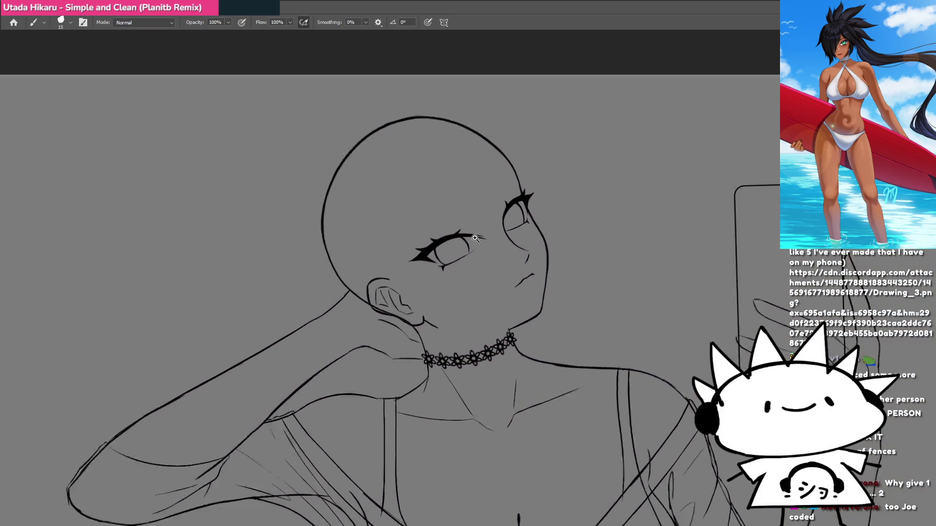
pyautogui.scroll(5, 501, 232)
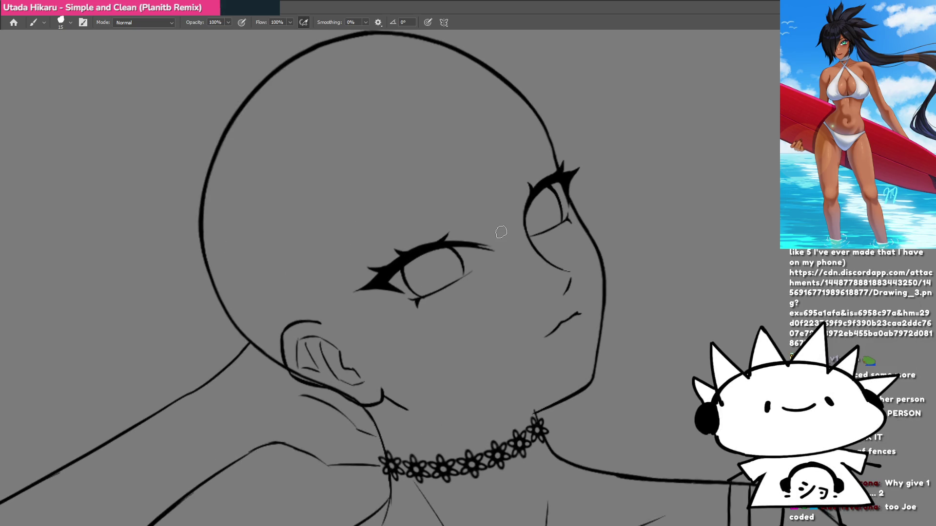
pyautogui.hotkey('ctrl', ',')
pyautogui.hotkey('ctrl', ',')
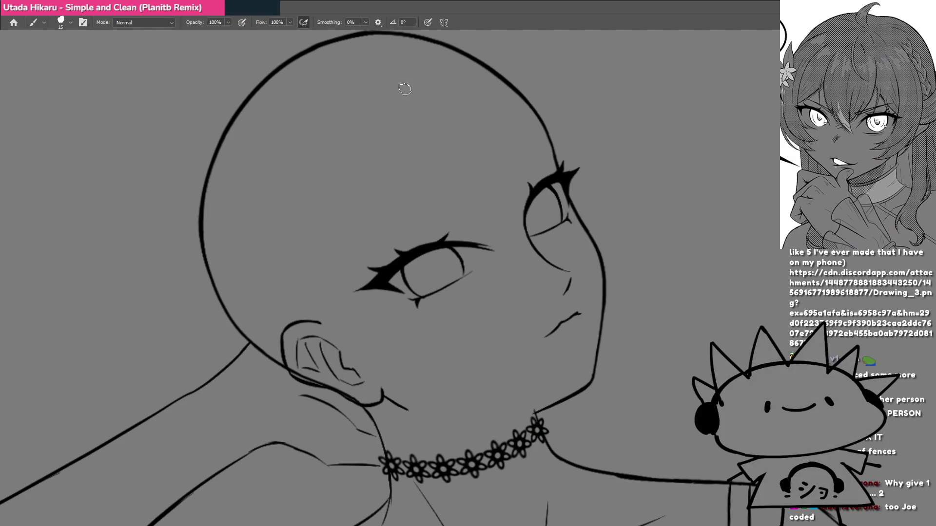
# Sketch the first curved bang strands from the forehead, redrawing them thinner and reaching higher.
pyautogui.moveTo(440, 99); pyautogui.dragTo(487, 202)
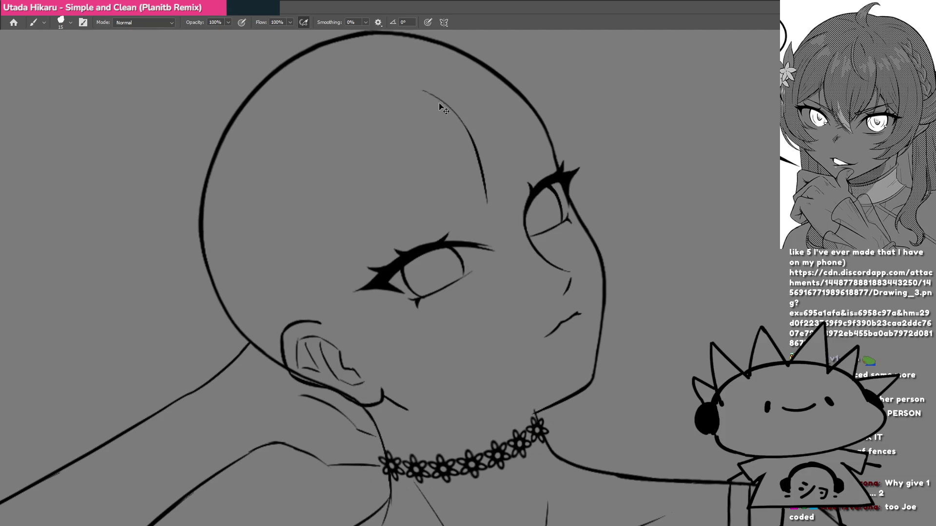
pyautogui.hotkey('ctrl', 'z')
pyautogui.moveTo(416, 90); pyautogui.dragTo(486, 173)
pyautogui.scroll(-2, 471, 136)
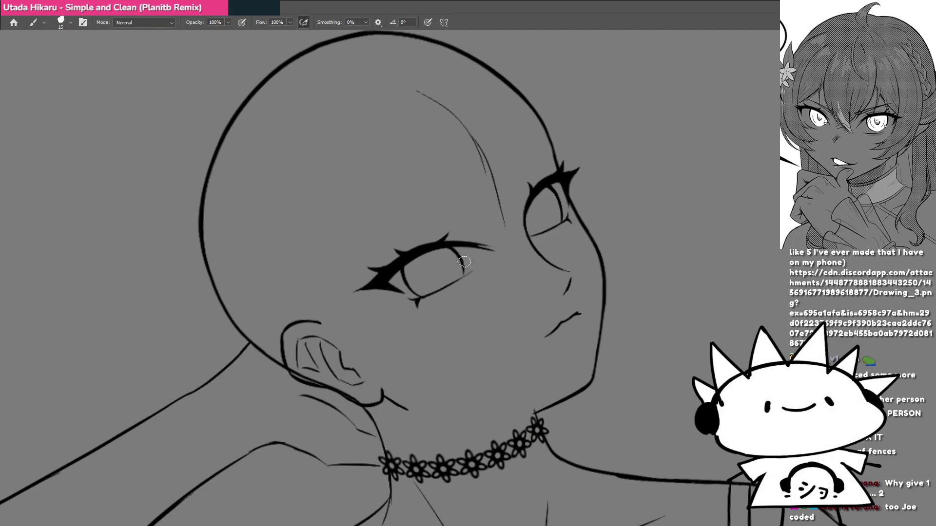
pyautogui.moveTo(471, 136)
pyautogui.mouseDown()
pyautogui.moveTo(606, 382)
pyautogui.moveTo(556, 244)
pyautogui.moveTo(494, 305)
pyautogui.mouseUp()
pyautogui.hotkey('ctrl', 'z')
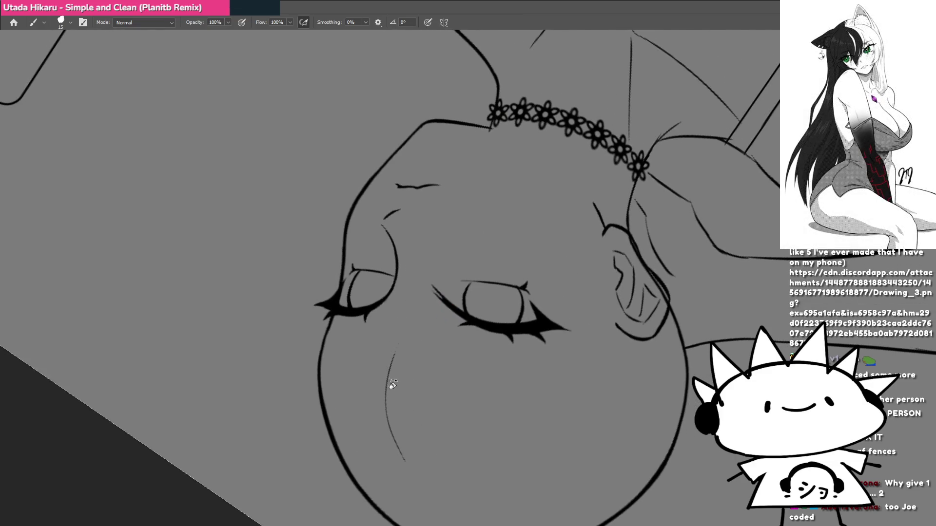
pyautogui.moveTo(390, 431)
pyautogui.mouseDown()
pyautogui.moveTo(393, 326)
pyautogui.moveTo(408, 277)
pyautogui.mouseUp()
pyautogui.hotkey('ctrl', 'z')
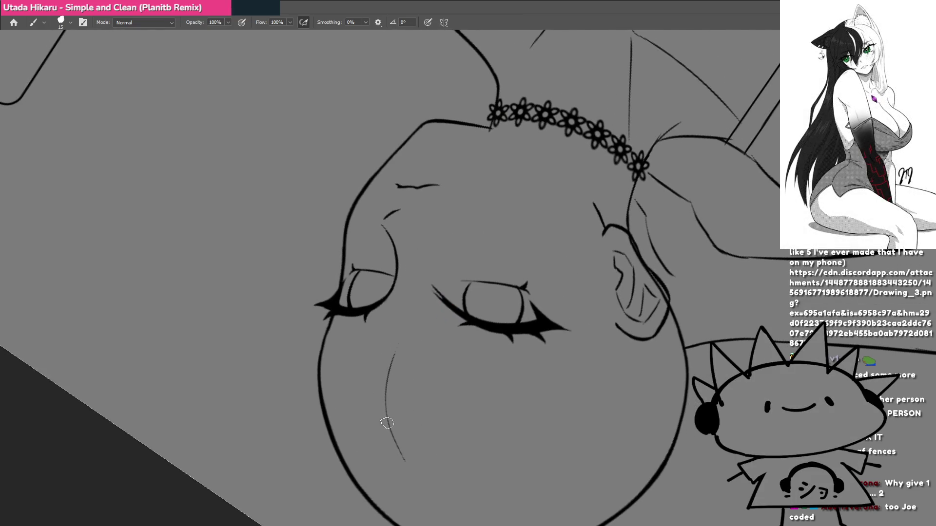
pyautogui.moveTo(389, 428); pyautogui.dragTo(428, 253)
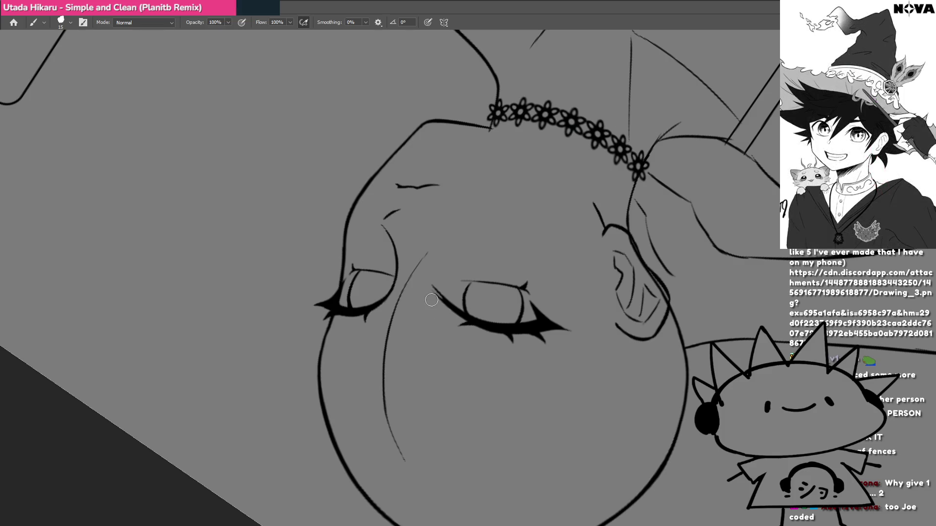
pyautogui.press('Escape')
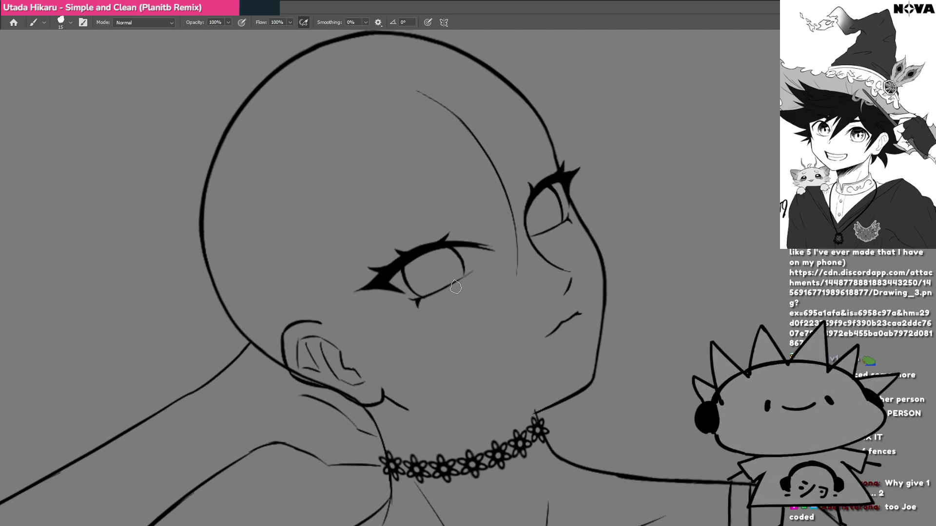
# Add another curved strand beside the cheek and a longer thin strand past the eye.
pyautogui.moveTo(534, 311)
pyautogui.mouseDown()
pyautogui.moveTo(481, 257)
pyautogui.moveTo(487, 244)
pyautogui.moveTo(474, 253)
pyautogui.moveTo(499, 317)
pyautogui.moveTo(458, 197)
pyautogui.moveTo(475, 291)
pyautogui.mouseUp()
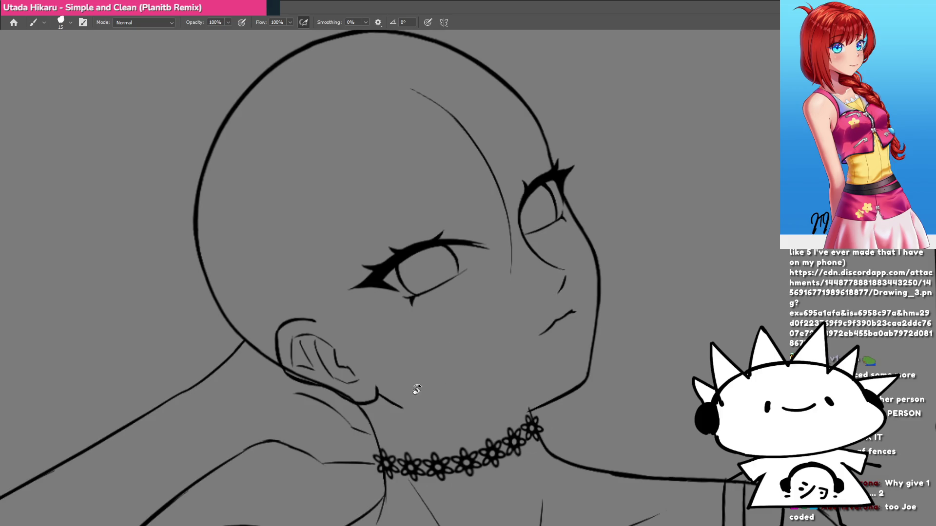
pyautogui.moveTo(416, 390)
pyautogui.mouseDown()
pyautogui.moveTo(396, 389)
pyautogui.moveTo(451, 356)
pyautogui.moveTo(476, 310)
pyautogui.moveTo(529, 320)
pyautogui.mouseUp()
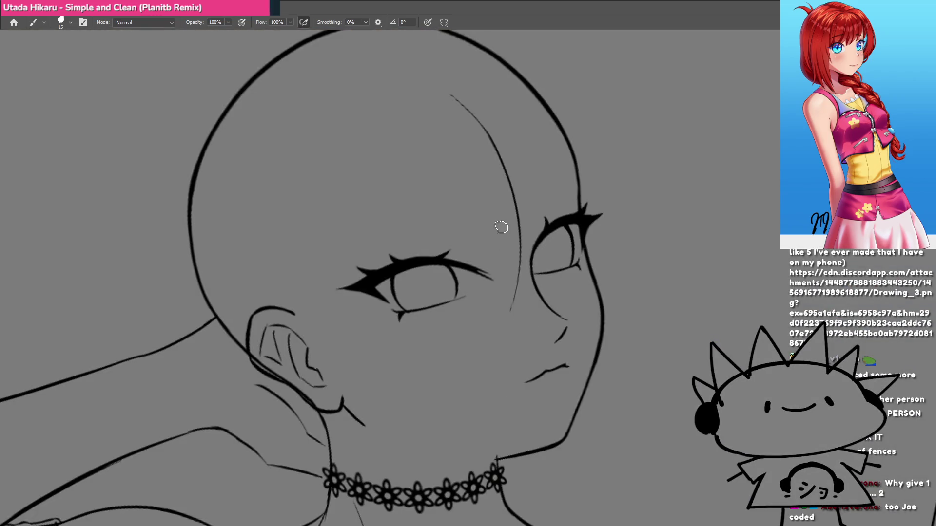
pyautogui.moveTo(453, 392)
pyautogui.mouseDown()
pyautogui.moveTo(591, 248)
pyautogui.moveTo(535, 184)
pyautogui.mouseUp()
pyautogui.moveTo(414, 337); pyautogui.dragTo(448, 223)
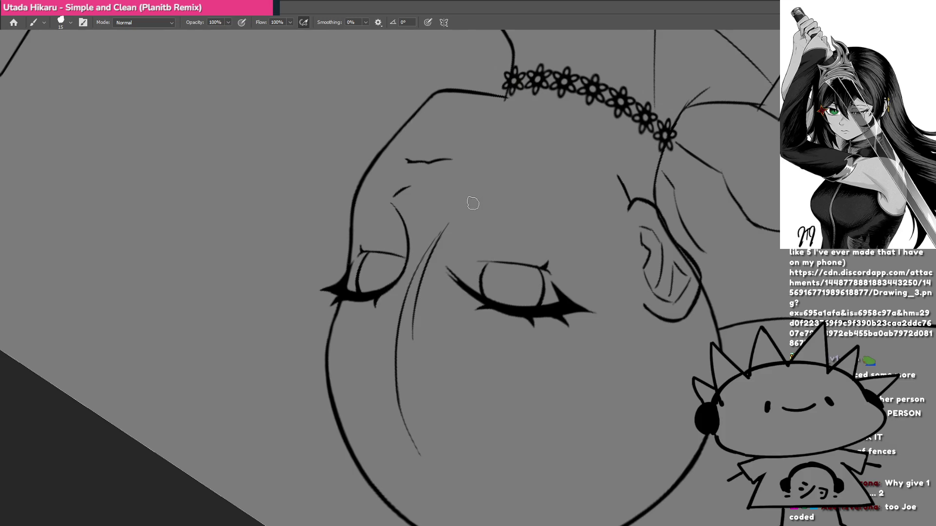
pyautogui.press('Escape')
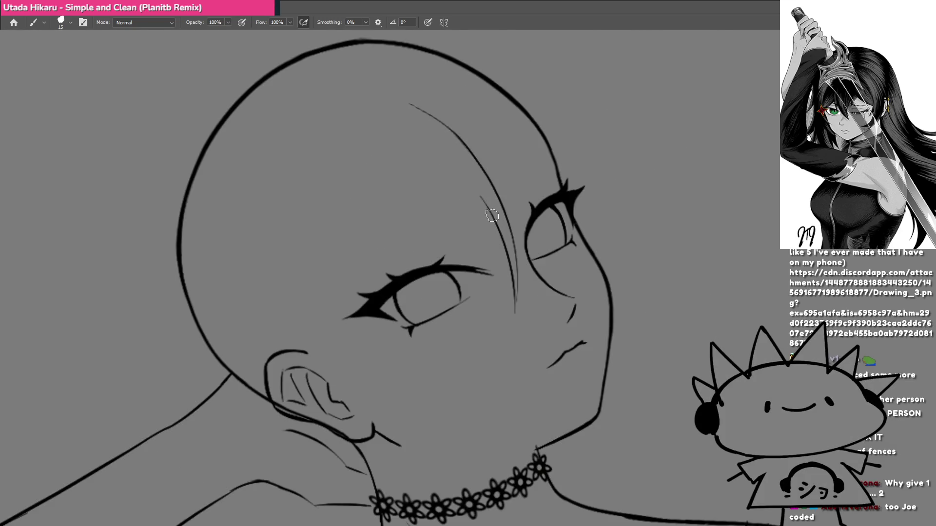
pyautogui.moveTo(489, 208); pyautogui.dragTo(500, 274)
pyautogui.hotkey('ctrl', 'z')
pyautogui.moveTo(483, 204); pyautogui.dragTo(502, 312)
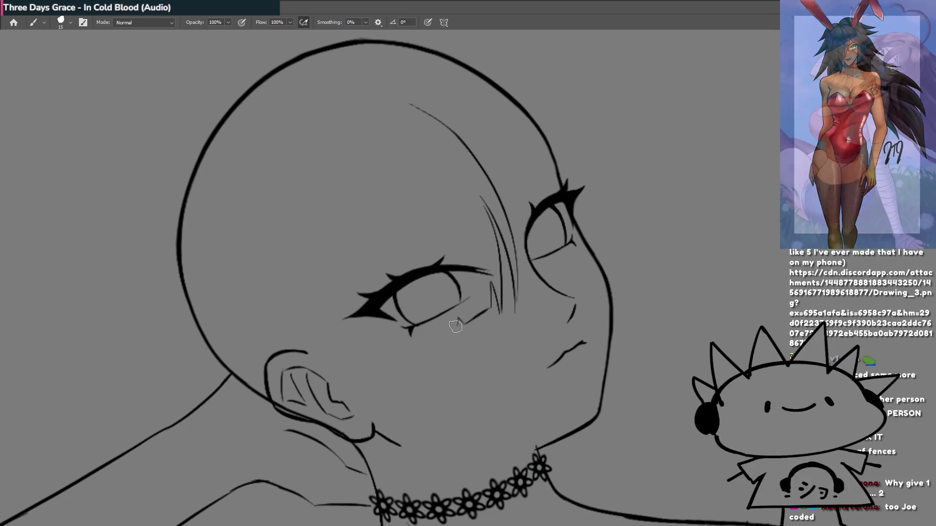
# Try thin strands crossing the eye, then remove them and the stray stroke nearby.
pyautogui.moveTo(441, 336); pyautogui.dragTo(424, 277)
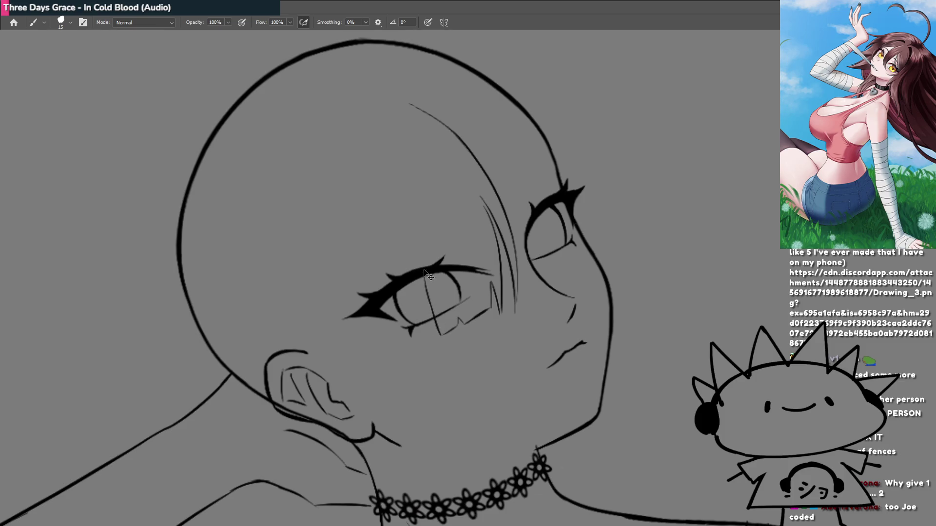
pyautogui.hotkey('ctrl', 'z')
pyautogui.hotkey('ctrl', 'z')
pyautogui.moveTo(443, 339); pyautogui.dragTo(422, 265)
pyautogui.hotkey('ctrl', 'z')
pyautogui.moveTo(439, 335)
pyautogui.mouseDown()
pyautogui.moveTo(417, 260)
pyautogui.moveTo(439, 402)
pyautogui.moveTo(384, 381)
pyautogui.moveTo(390, 392)
pyautogui.moveTo(395, 380)
pyautogui.mouseUp()
pyautogui.scroll(3, 439, 401)
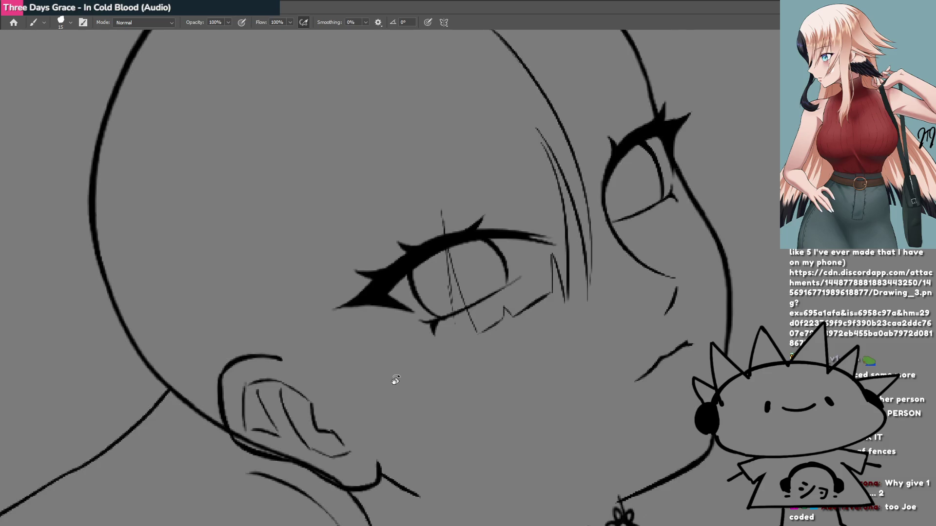
pyautogui.hotkey('ctrl', 'z')
pyautogui.hotkey('ctrl', 'z')
pyautogui.hotkey('ctrl', 'z')
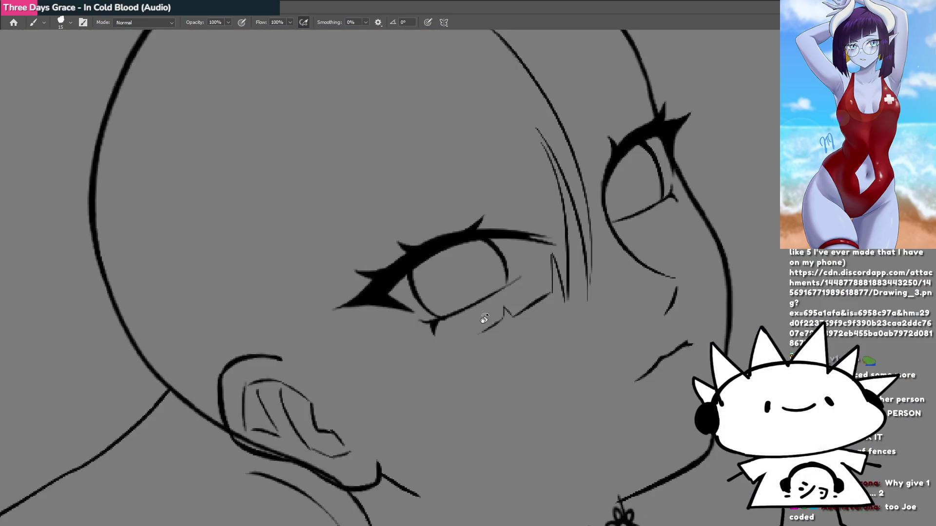
pyautogui.hotkey('ctrl', 'z')
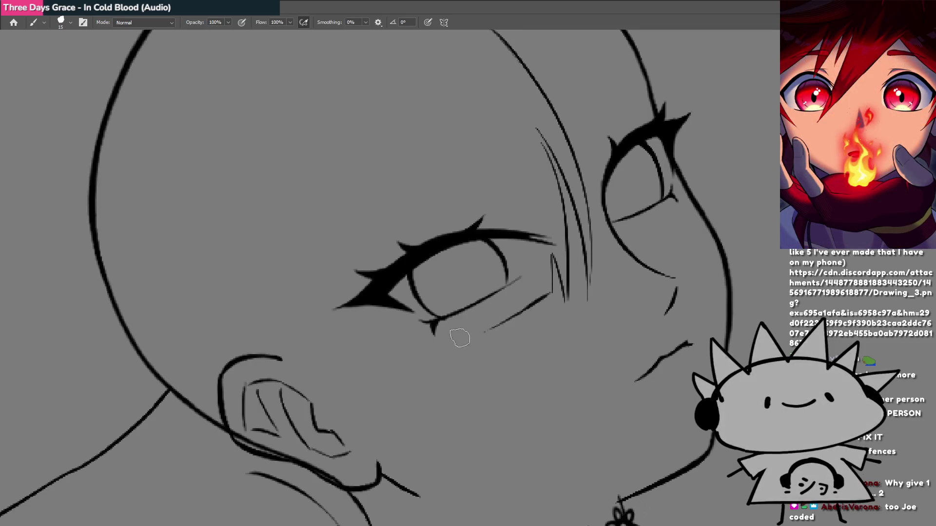
# Draw the lower eyelid line and short hair strand strokes below the eye.
pyautogui.moveTo(507, 317); pyautogui.dragTo(474, 337)
pyautogui.hotkey('ctrl', 'z')
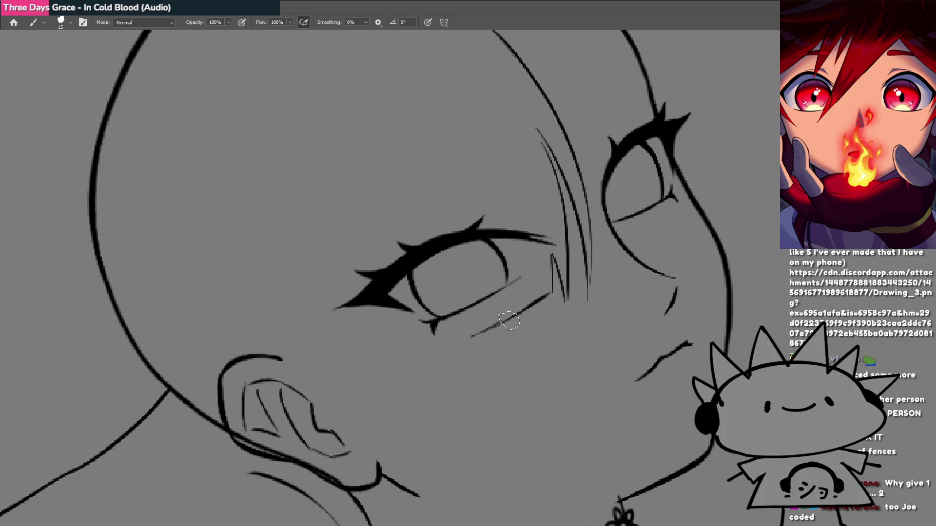
pyautogui.moveTo(502, 323); pyautogui.dragTo(471, 335)
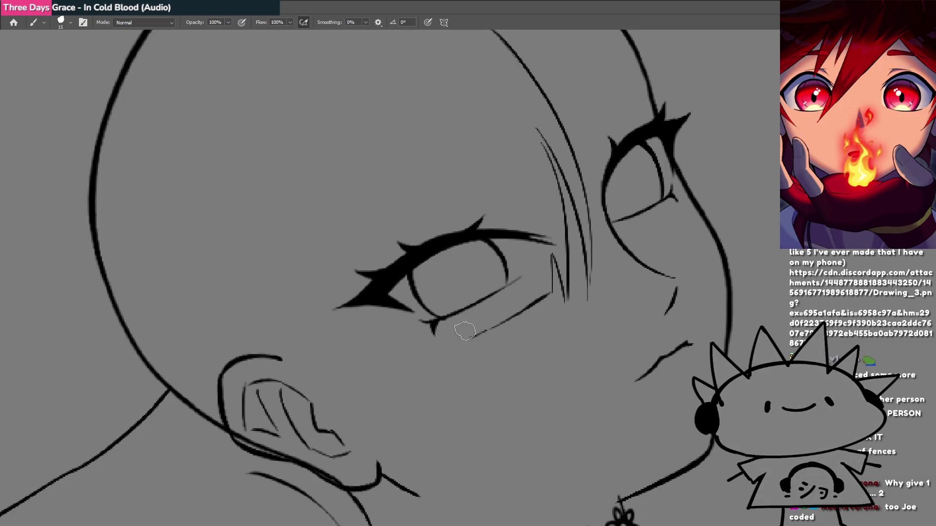
pyautogui.moveTo(452, 302); pyautogui.dragTo(454, 338)
pyautogui.moveTo(453, 306); pyautogui.dragTo(451, 348)
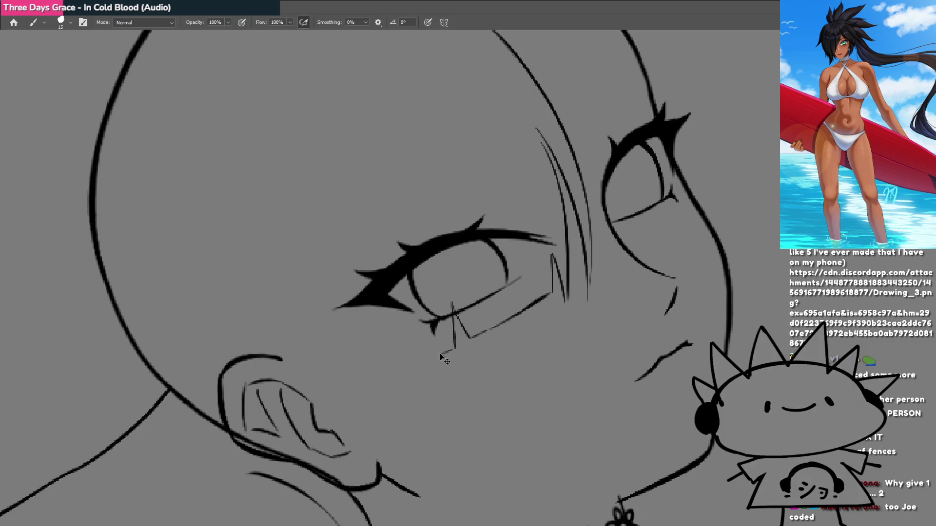
pyautogui.moveTo(433, 345)
pyautogui.mouseDown()
pyautogui.moveTo(454, 349)
pyautogui.moveTo(422, 324)
pyautogui.moveTo(412, 291)
pyautogui.moveTo(419, 358)
pyautogui.mouseUp()
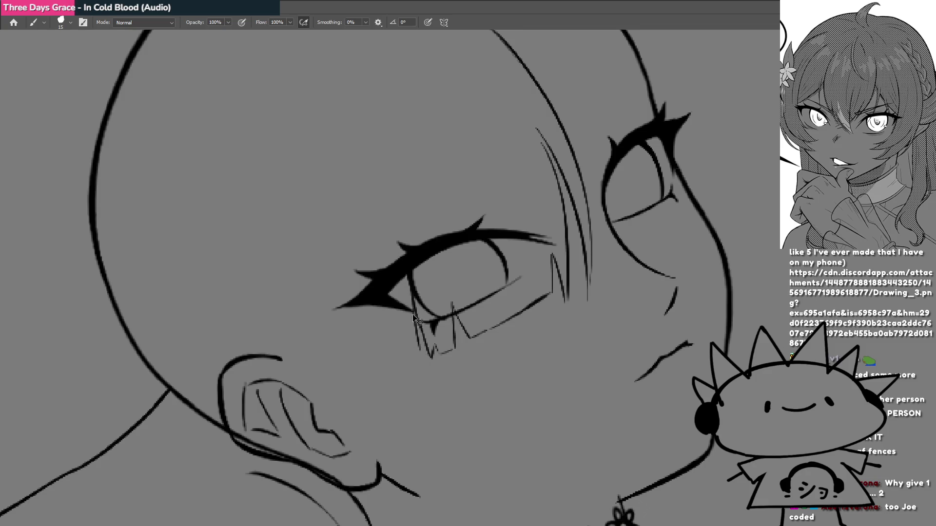
pyautogui.hotkey('ctrl', 'z')
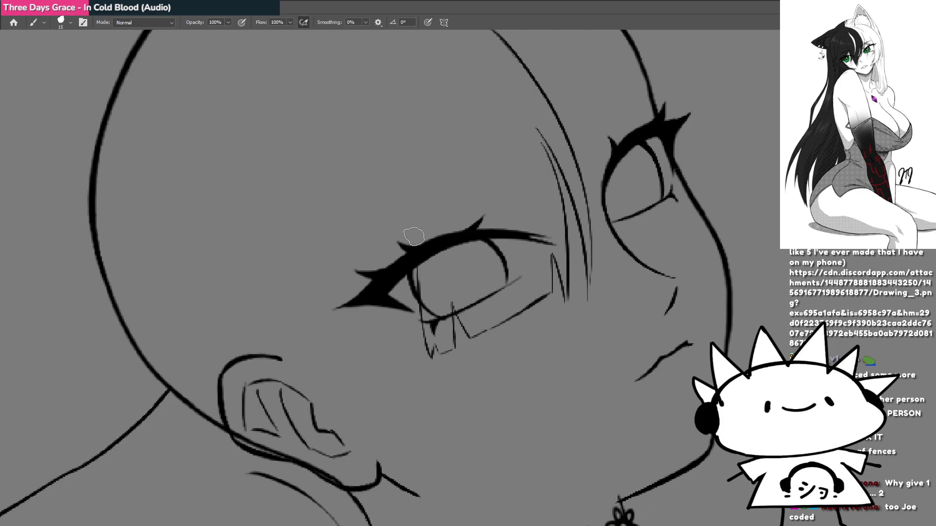
# Add short vertical strands under and left of the eye, then check the whole figure.
pyautogui.moveTo(414, 237)
pyautogui.mouseDown()
pyautogui.moveTo(349, 372)
pyautogui.moveTo(409, 312)
pyautogui.mouseUp()
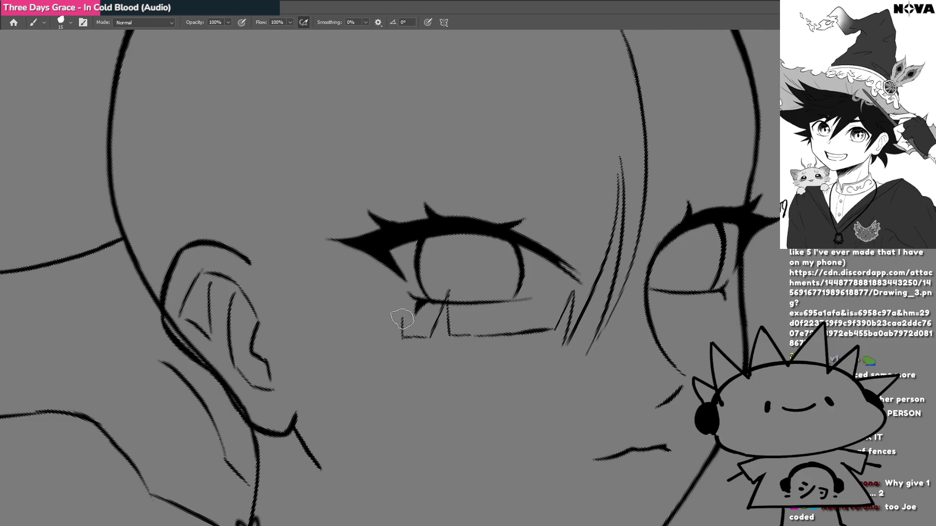
pyautogui.moveTo(402, 338); pyautogui.dragTo(392, 293)
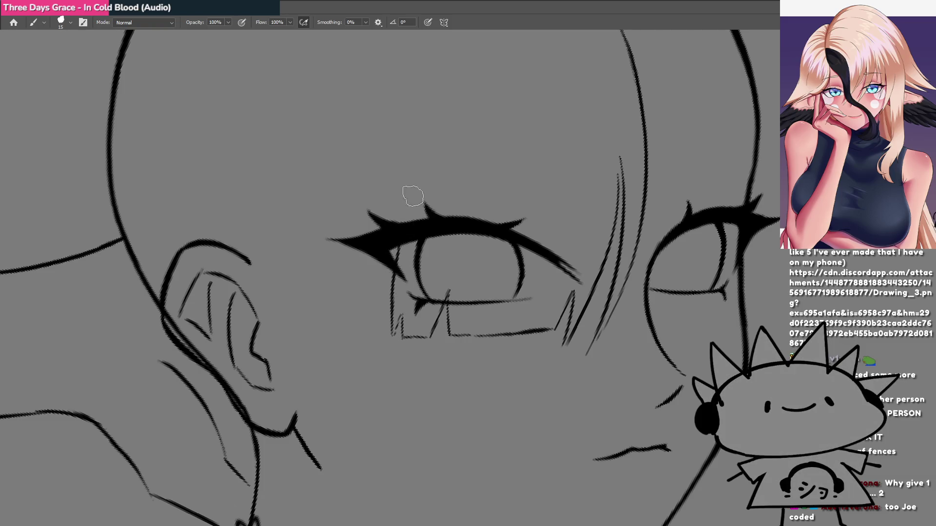
pyautogui.moveTo(379, 337); pyautogui.dragTo(383, 292)
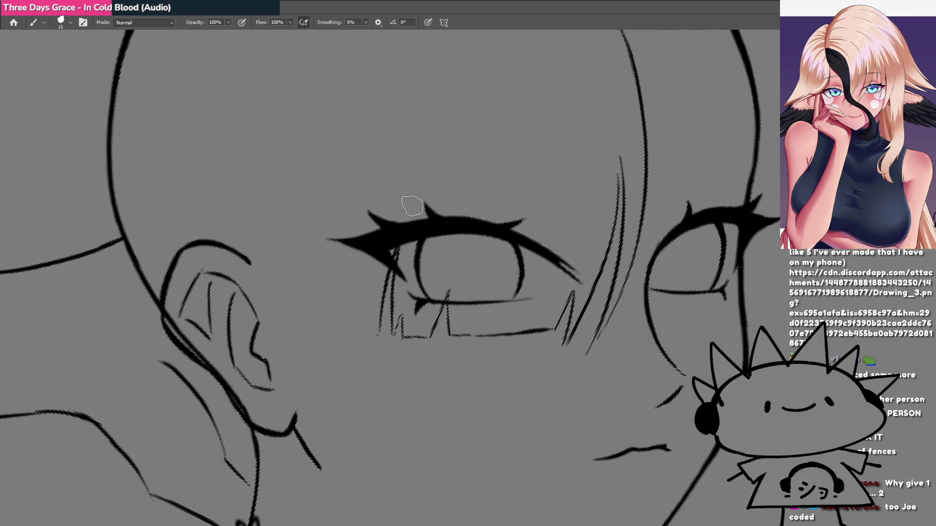
pyautogui.moveTo(404, 222); pyautogui.dragTo(410, 371)
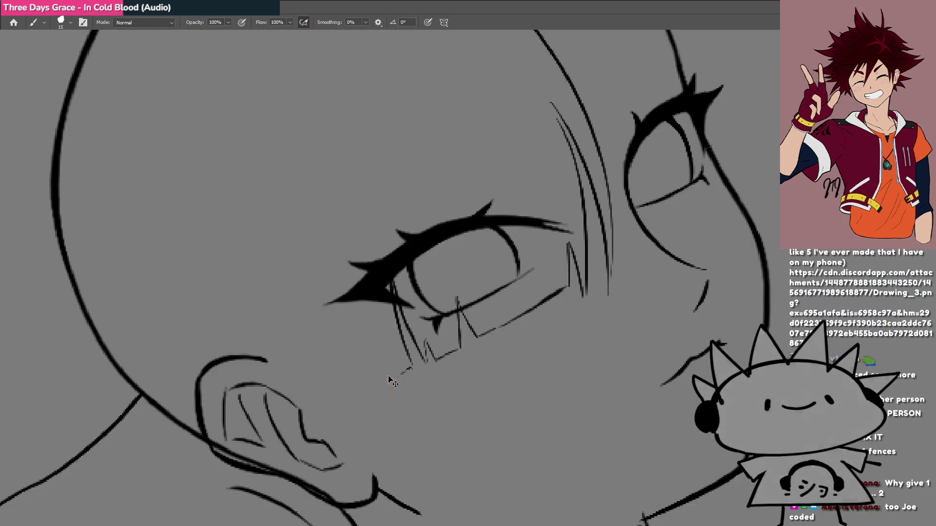
pyautogui.moveTo(382, 351)
pyautogui.mouseDown()
pyautogui.moveTo(331, 387)
pyautogui.moveTo(454, 340)
pyautogui.mouseUp()
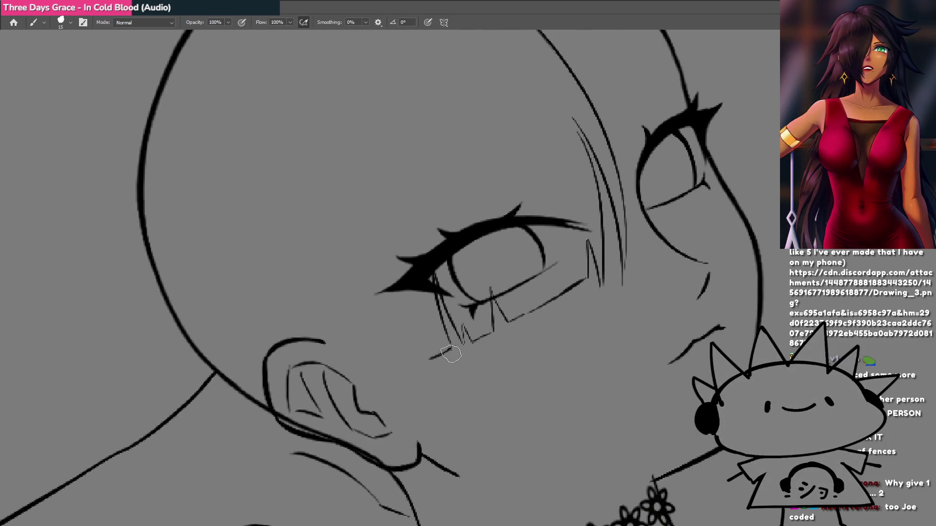
pyautogui.moveTo(483, 347)
pyautogui.mouseDown()
pyautogui.moveTo(403, 371)
pyautogui.moveTo(440, 366)
pyautogui.mouseUp()
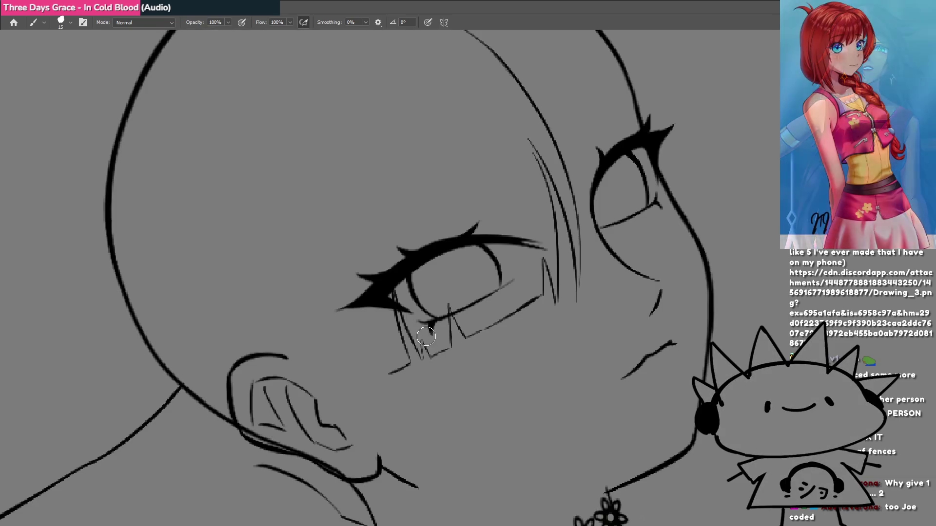
pyautogui.moveTo(469, 330)
pyautogui.mouseDown()
pyautogui.moveTo(453, 364)
pyautogui.moveTo(507, 353)
pyautogui.moveTo(470, 344)
pyautogui.moveTo(483, 317)
pyautogui.moveTo(541, 299)
pyautogui.moveTo(525, 300)
pyautogui.mouseUp()
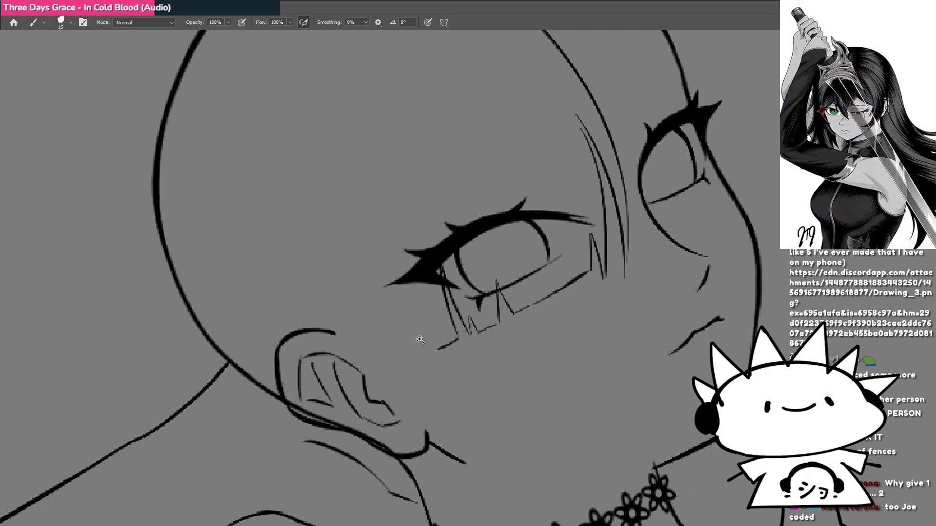
pyautogui.scroll(-5, 423, 344)
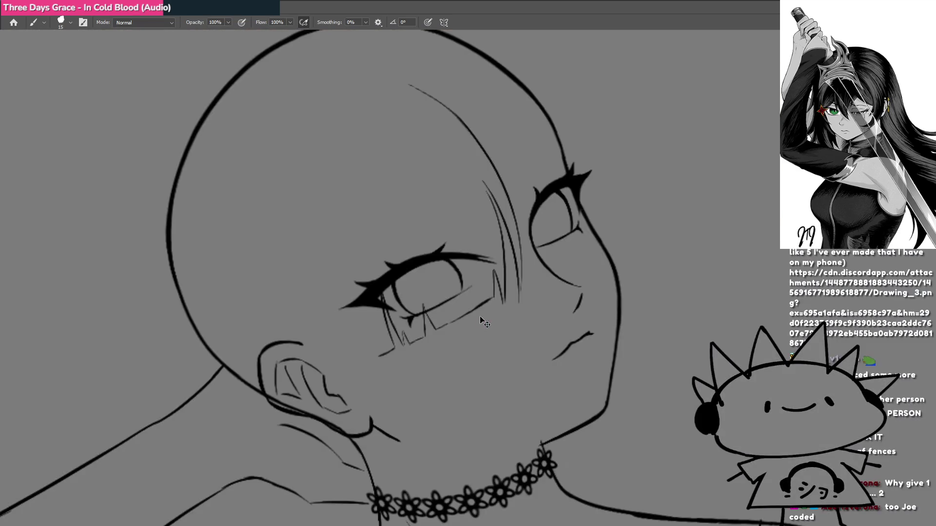
pyautogui.scroll(3, 497, 295)
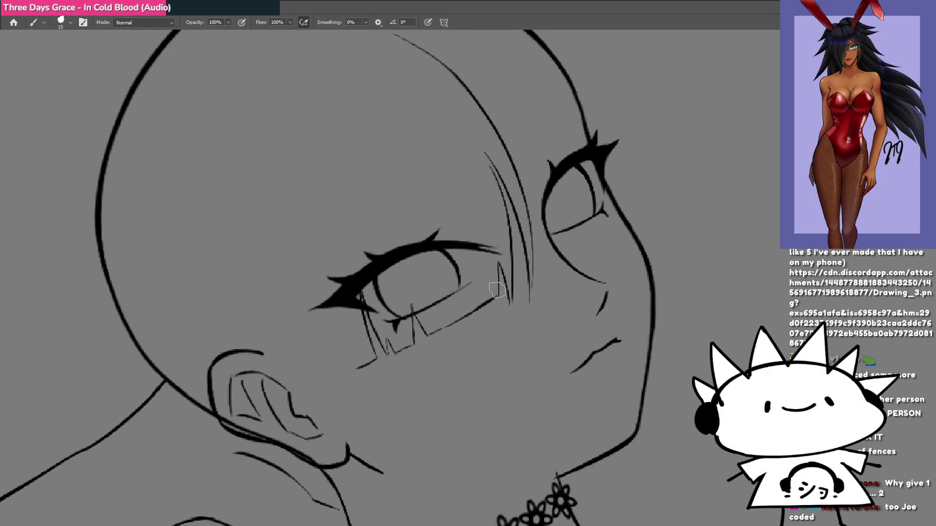
pyautogui.scroll(2, 499, 276)
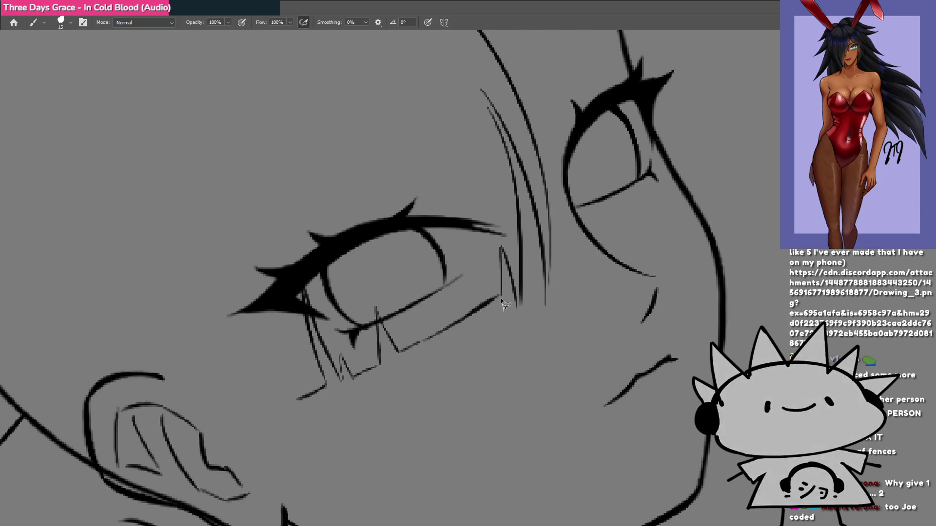
# Lasso the lower-lash strokes under the eye, shift them slightly down-left, and deselect.
pyautogui.press('l')
pyautogui.moveTo(504, 312)
pyautogui.mouseDown()
pyautogui.moveTo(396, 272)
pyautogui.moveTo(280, 441)
pyautogui.moveTo(487, 376)
pyautogui.moveTo(503, 312)
pyautogui.mouseUp()
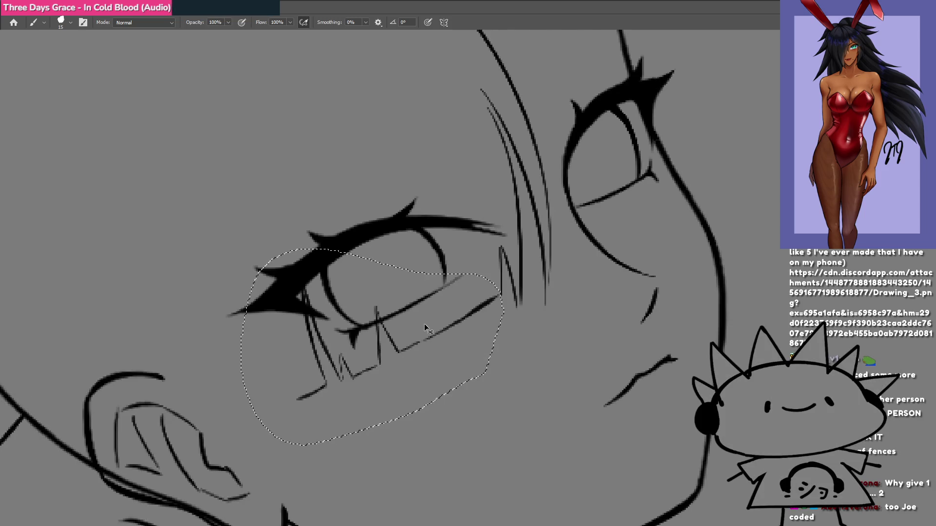
pyautogui.moveTo(425, 327); pyautogui.dragTo(422, 333)
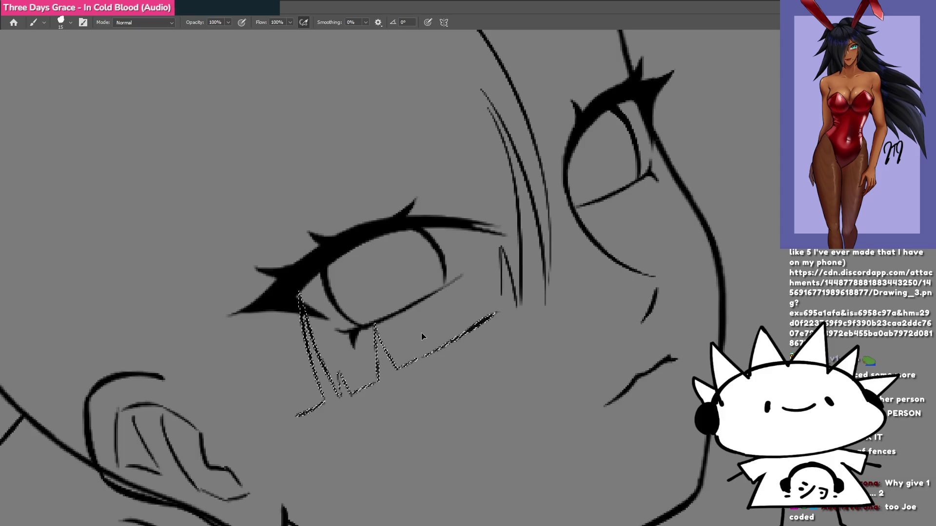
pyautogui.hotkey('ctrl', 'd')
pyautogui.press('l')
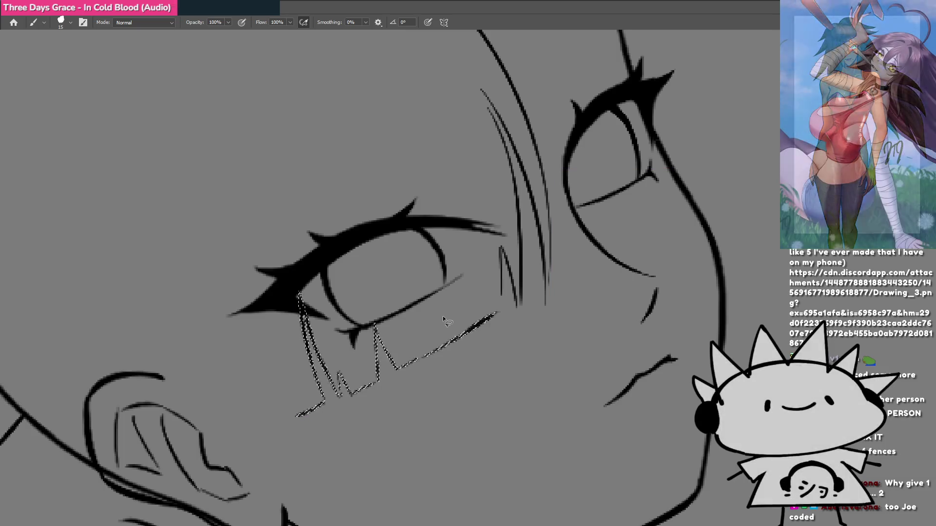
pyautogui.press('b')
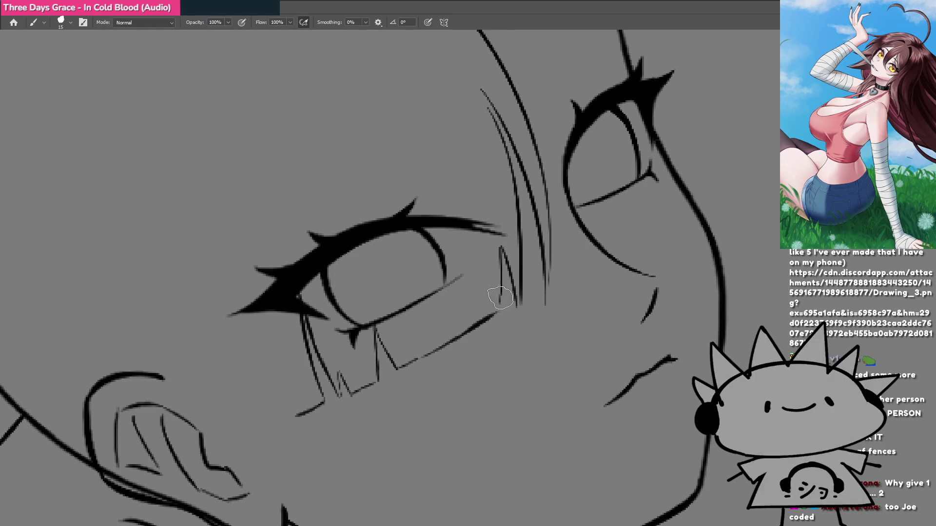
# Extend the thin bang strand beside the eye with the brush, then reset the view rotation.
pyautogui.press('r')
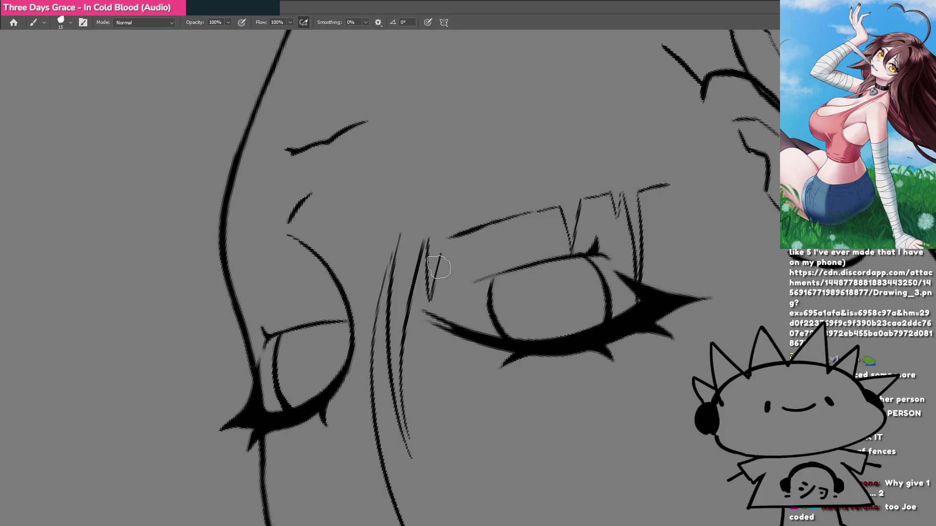
pyautogui.moveTo(430, 301)
pyautogui.mouseDown()
pyautogui.moveTo(446, 237)
pyautogui.moveTo(468, 229)
pyautogui.mouseUp()
pyautogui.press('r')
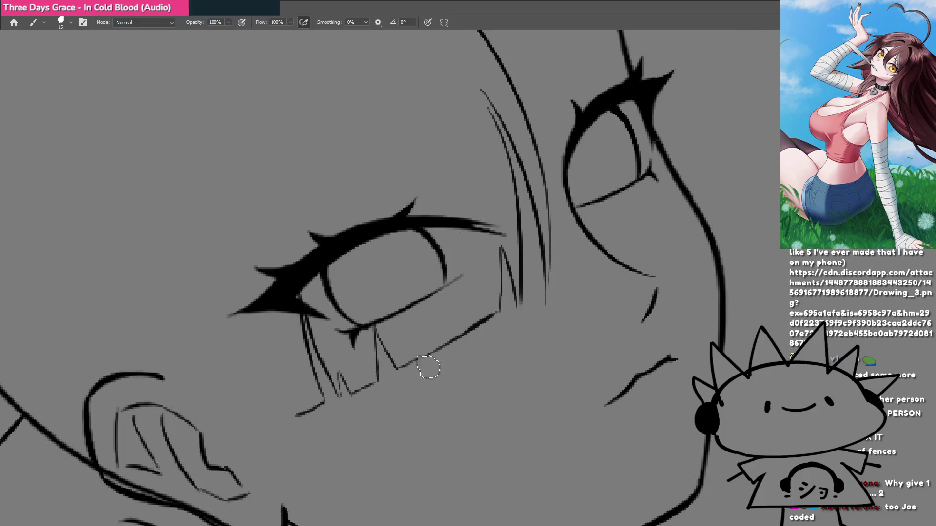
pyautogui.moveTo(429, 370); pyautogui.dragTo(560, 388)
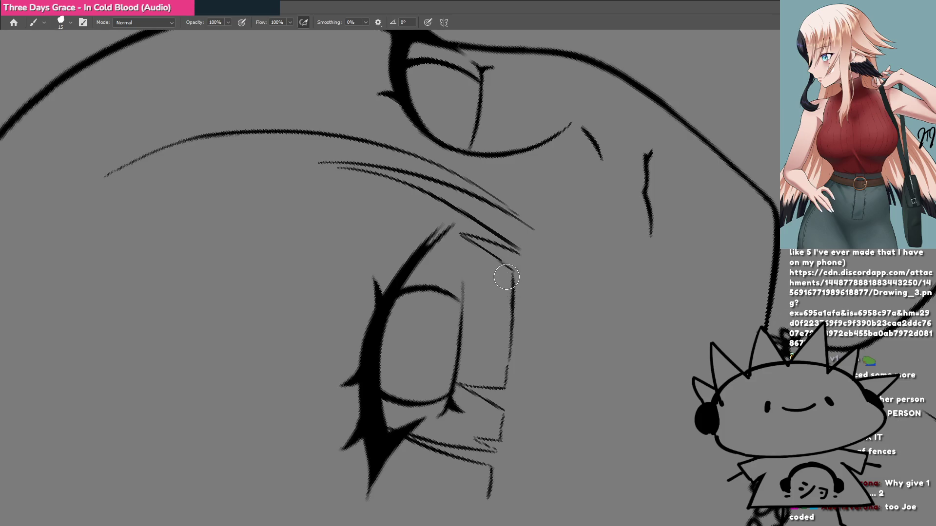
pyautogui.moveTo(502, 300); pyautogui.dragTo(449, 324)
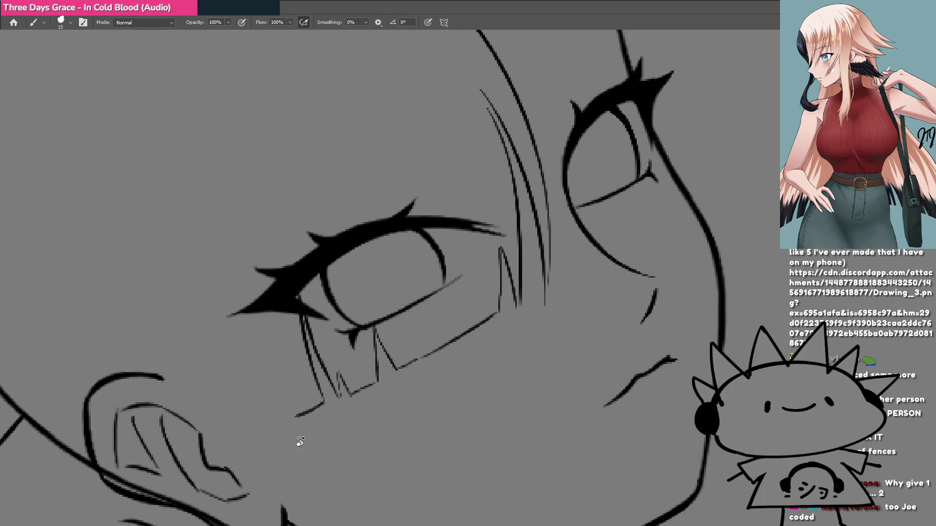
pyautogui.moveTo(300, 442)
pyautogui.mouseDown()
pyautogui.moveTo(350, 284)
pyautogui.moveTo(454, 304)
pyautogui.mouseUp()
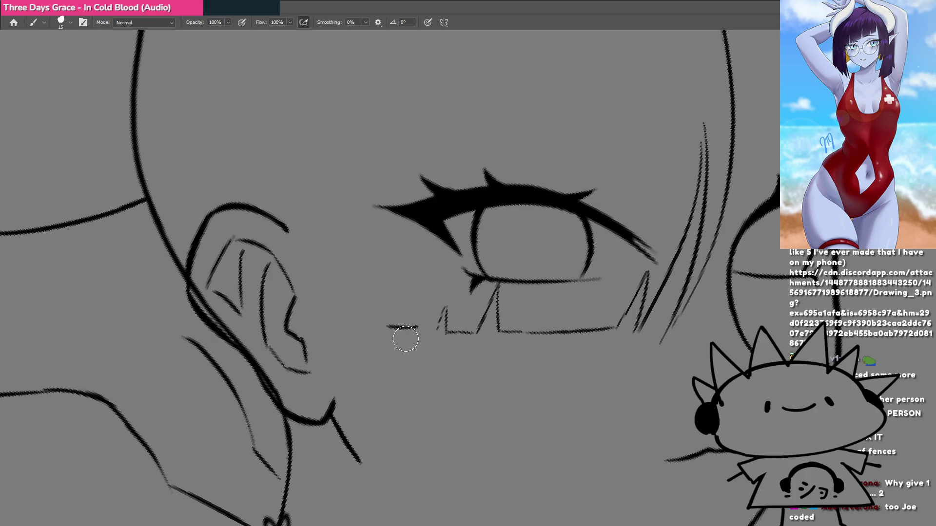
pyautogui.moveTo(403, 341)
pyautogui.mouseDown()
pyautogui.moveTo(570, 374)
pyautogui.moveTo(515, 324)
pyautogui.mouseUp()
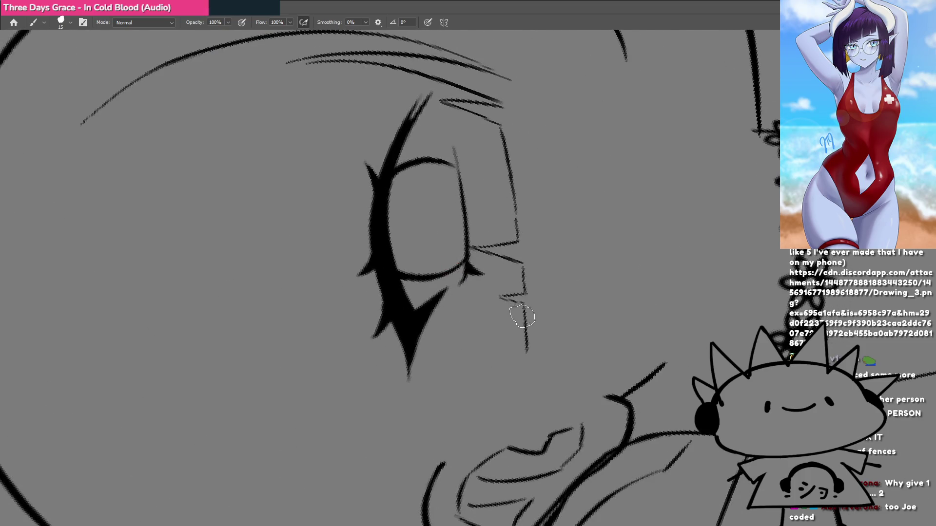
pyautogui.press('Escape')
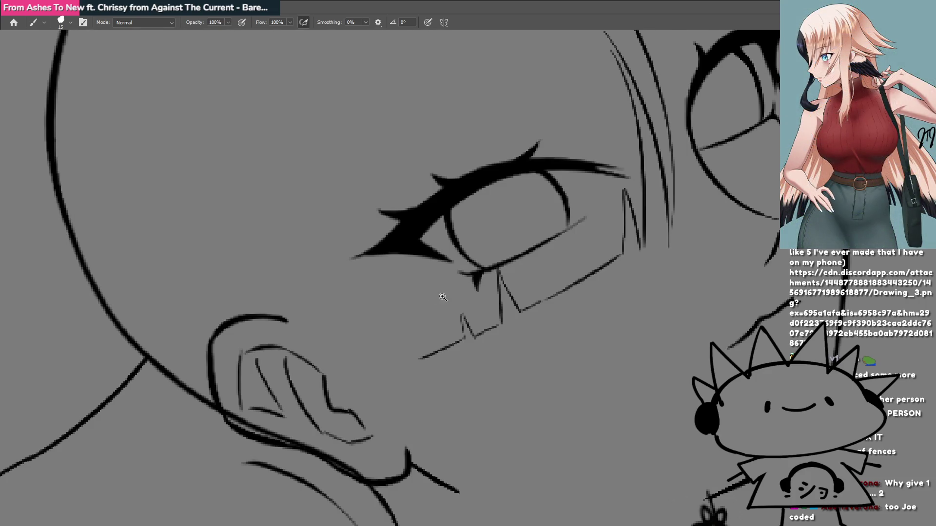
# With the eyes rotated level, redraw the bang strand down to the far eye's lash.
pyautogui.scroll(-3, 445, 310)
pyautogui.moveTo(519, 271); pyautogui.dragTo(465, 325)
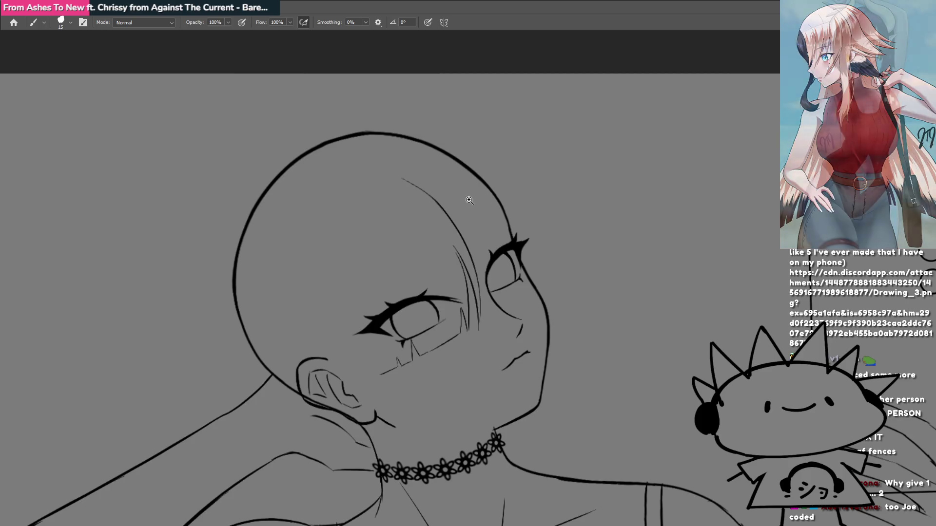
pyautogui.click(469, 202)
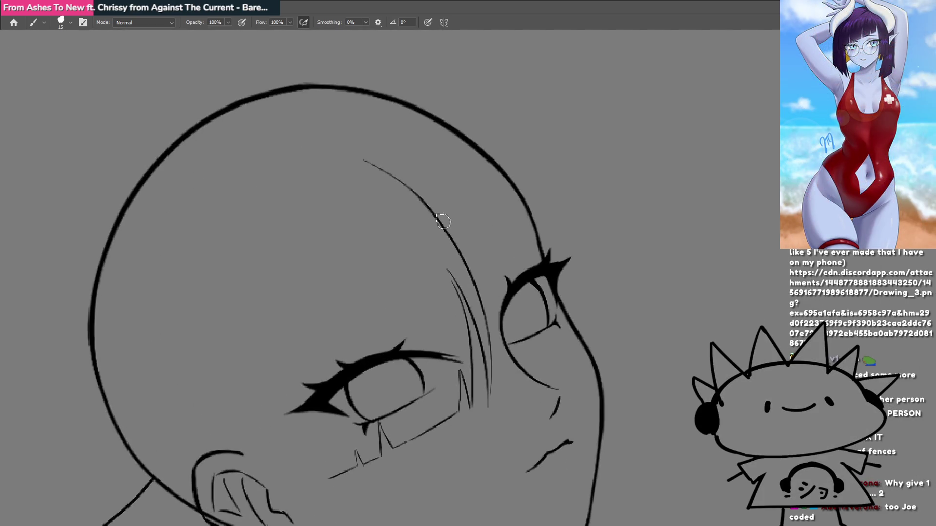
pyautogui.moveTo(479, 266)
pyautogui.mouseDown()
pyautogui.moveTo(352, 379)
pyautogui.moveTo(341, 371)
pyautogui.mouseUp()
pyautogui.hotkey('ctrl', 'z')
pyautogui.moveTo(479, 209); pyautogui.dragTo(542, 306)
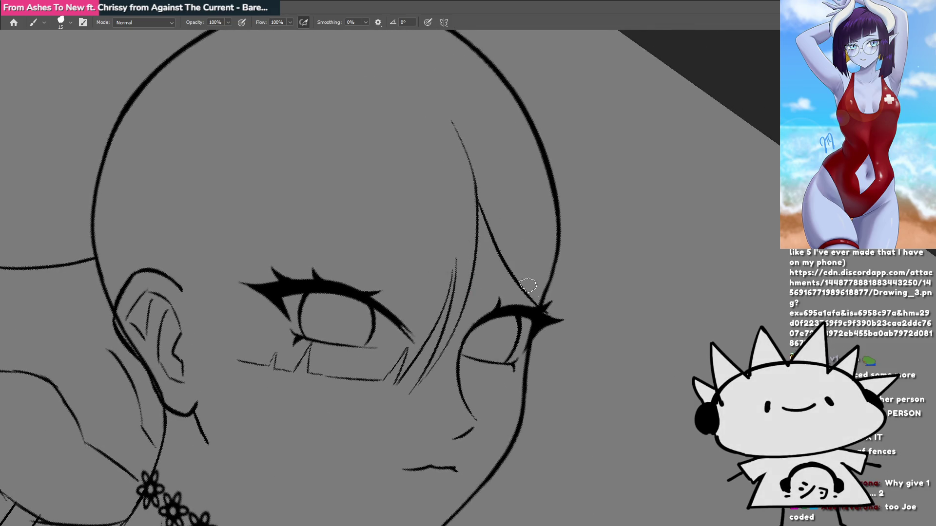
pyautogui.hotkey('ctrl', 'z')
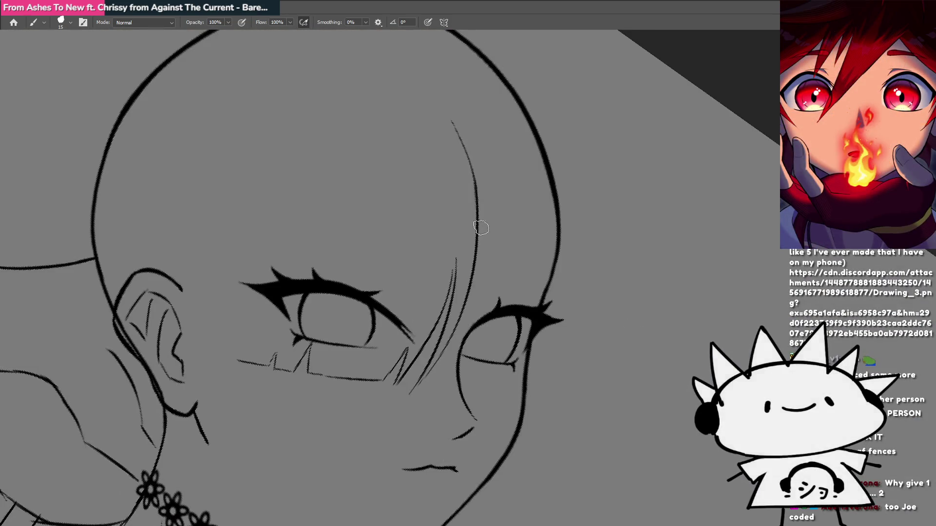
# Test two white streaks down the hair, undo both, and return to the lineart document.
pyautogui.scroll(-3, 481, 228)
pyautogui.scroll(-3, 429, 308)
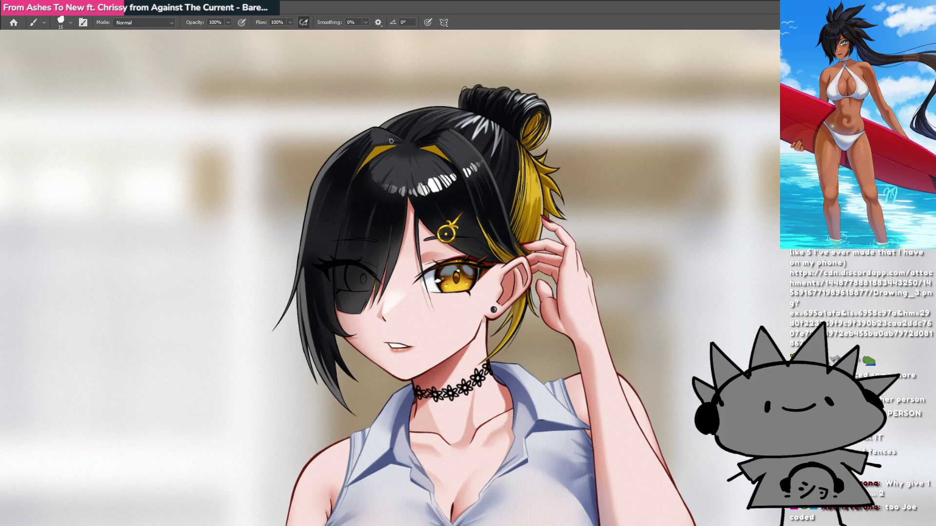
pyautogui.moveTo(391, 141)
pyautogui.mouseDown()
pyautogui.moveTo(330, 240)
pyautogui.moveTo(343, 371)
pyautogui.mouseUp()
pyautogui.moveTo(433, 152)
pyautogui.mouseDown()
pyautogui.moveTo(473, 267)
pyautogui.moveTo(453, 369)
pyautogui.mouseUp()
pyautogui.hotkey('ctrl', 'z')
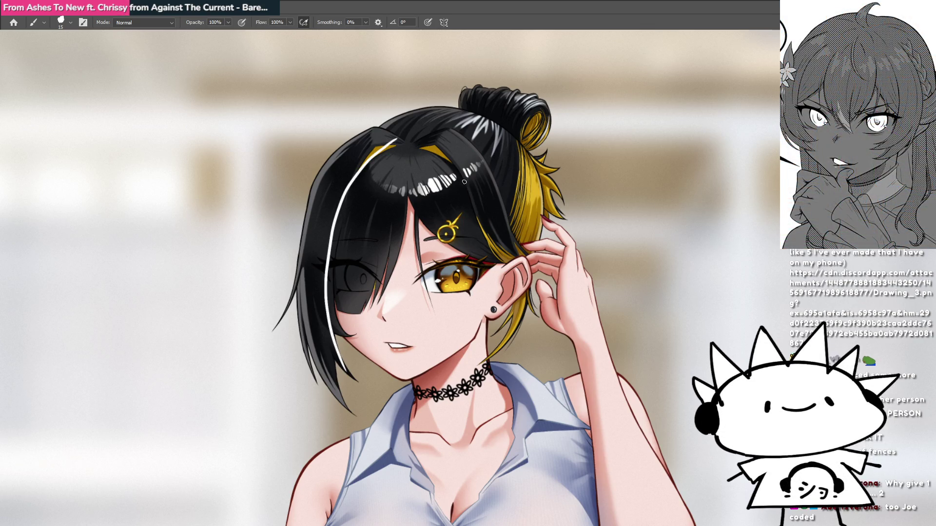
pyautogui.hotkey('ctrl', 'z')
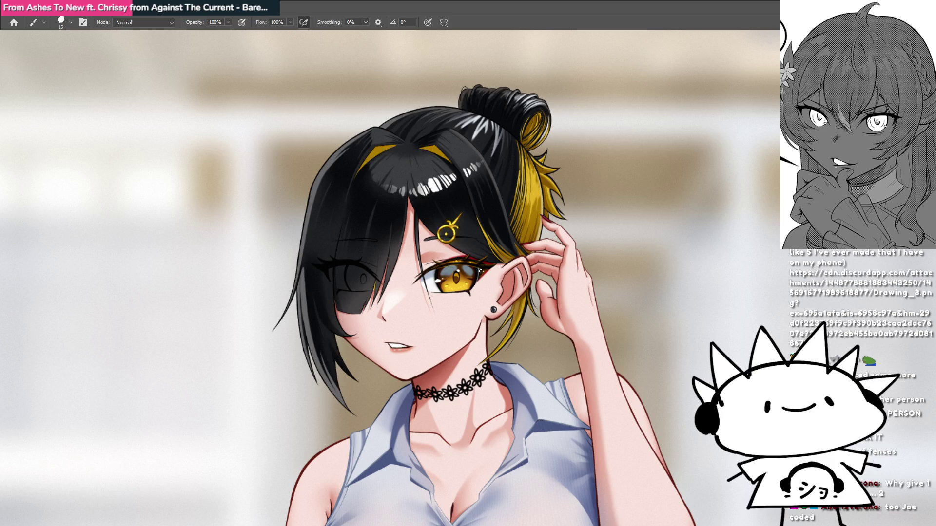
pyautogui.hotkey('ctrl', 'Tab')
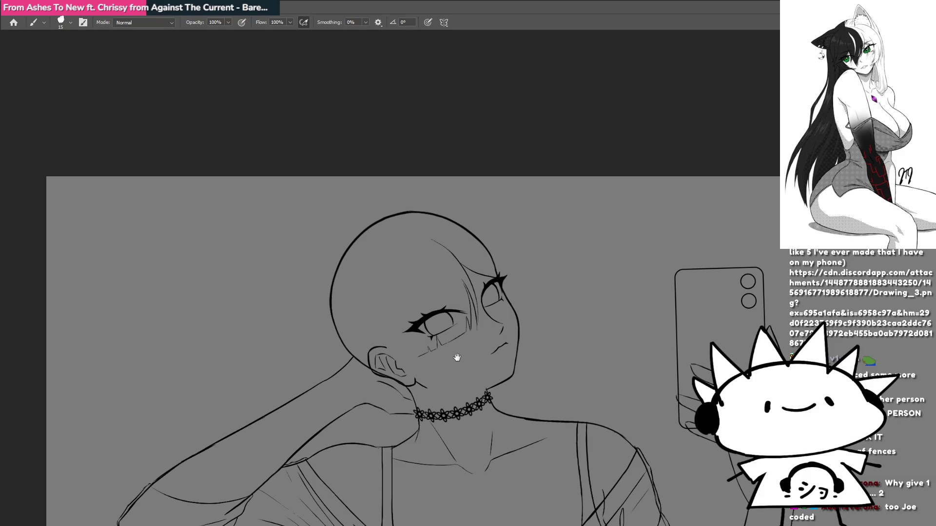
# Zoom in on the levelled eye, add short strokes at its inner corner, then view the colour painting.
pyautogui.moveTo(498, 355)
pyautogui.mouseDown()
pyautogui.moveTo(489, 328)
pyautogui.moveTo(499, 298)
pyautogui.mouseUp()
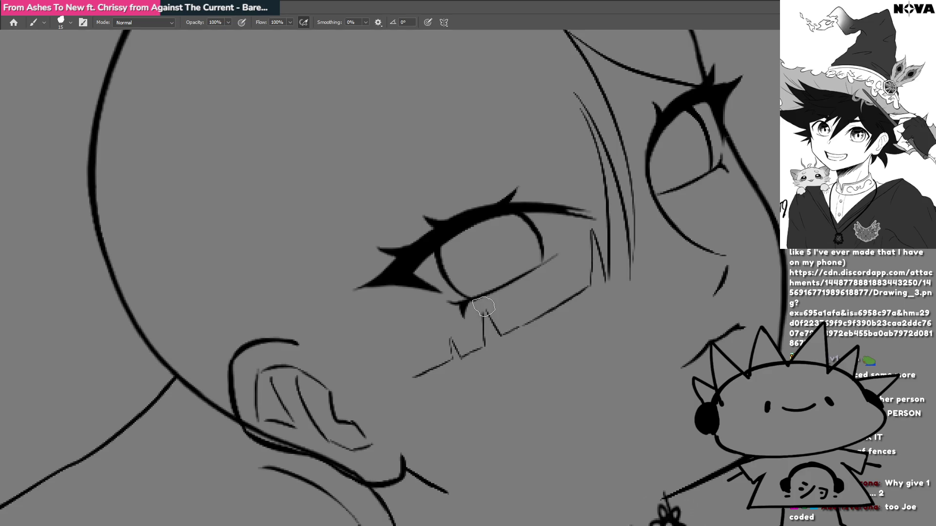
pyautogui.press('r')
pyautogui.moveTo(494, 344)
pyautogui.mouseDown()
pyautogui.moveTo(424, 470)
pyautogui.moveTo(431, 367)
pyautogui.mouseUp()
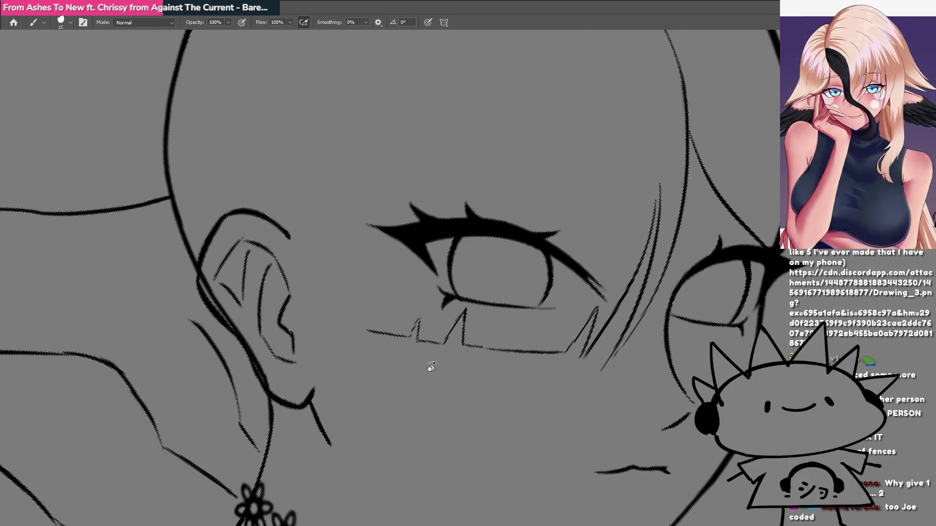
pyautogui.click(473, 312)
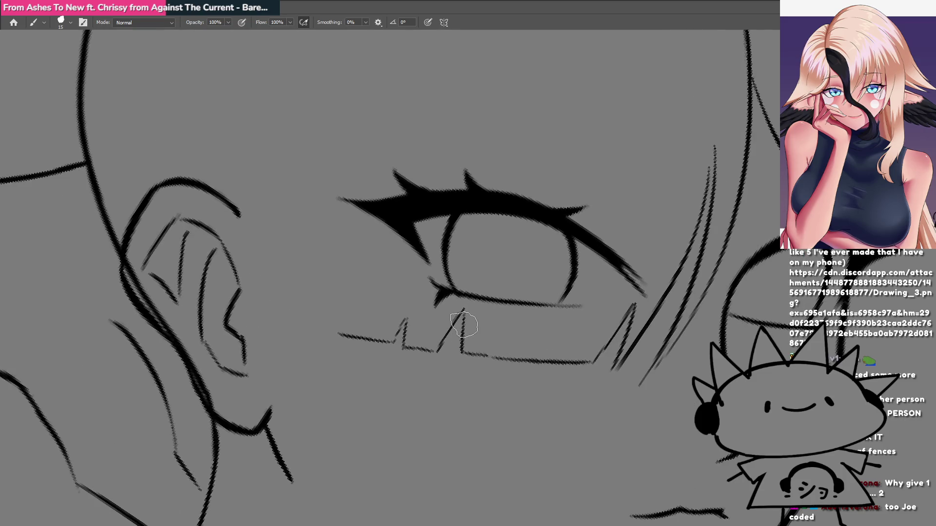
pyautogui.moveTo(465, 309)
pyautogui.mouseDown()
pyautogui.moveTo(400, 346)
pyautogui.moveTo(470, 362)
pyautogui.mouseUp()
pyautogui.click(471, 362)
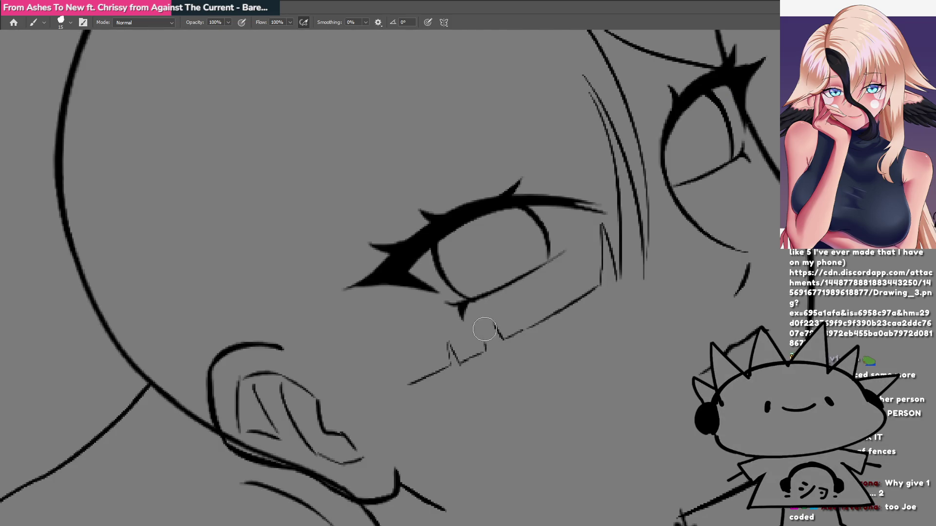
pyautogui.moveTo(497, 340)
pyautogui.mouseDown()
pyautogui.moveTo(463, 418)
pyautogui.moveTo(417, 393)
pyautogui.moveTo(455, 293)
pyautogui.mouseUp()
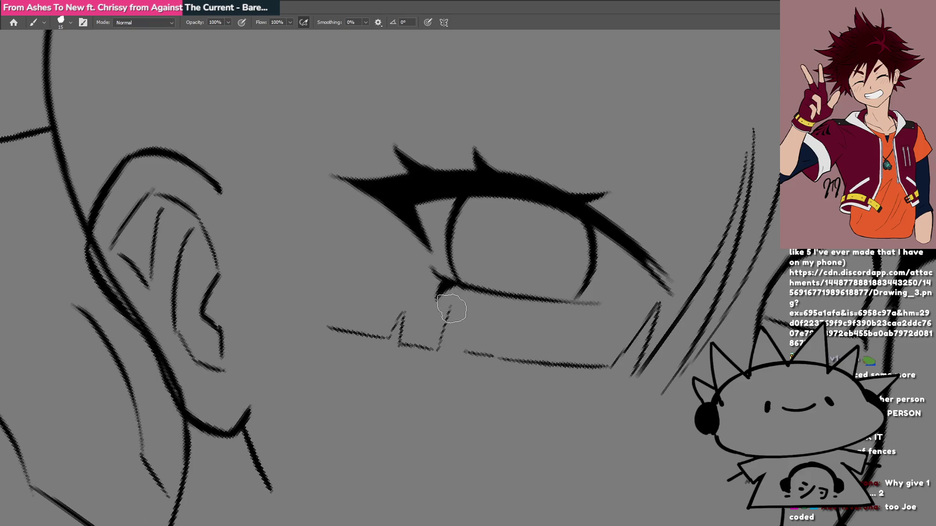
pyautogui.moveTo(451, 346)
pyautogui.mouseDown()
pyautogui.moveTo(457, 290)
pyautogui.moveTo(440, 296)
pyautogui.mouseUp()
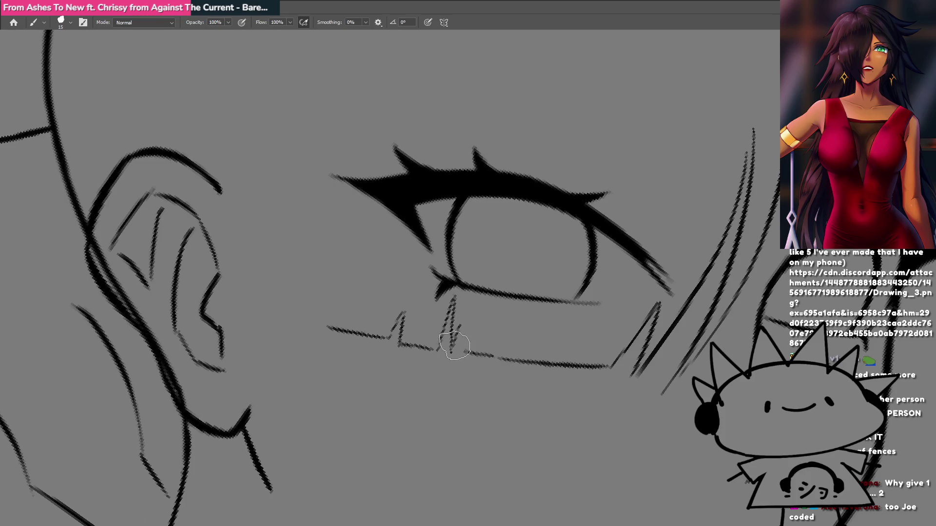
pyautogui.moveTo(455, 345); pyautogui.dragTo(456, 298)
pyautogui.moveTo(463, 337); pyautogui.dragTo(466, 322)
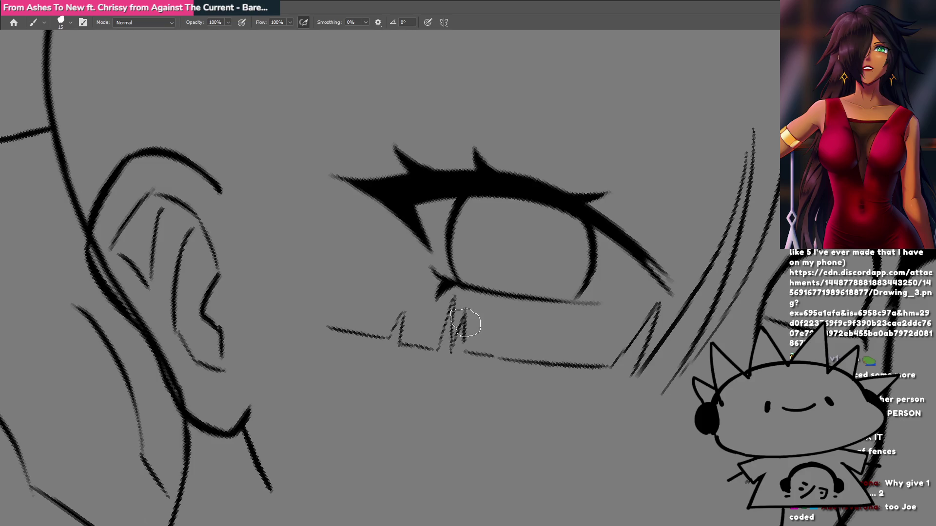
pyautogui.scroll(-5, 465, 339)
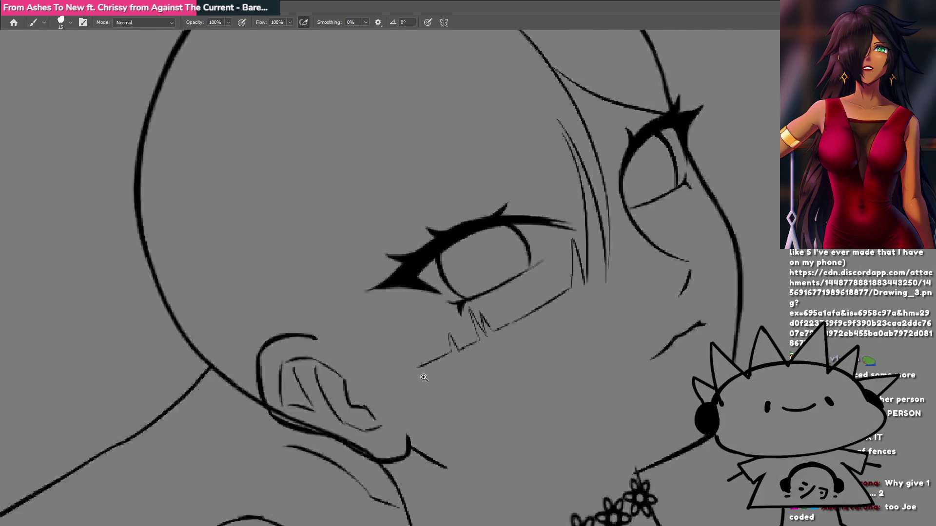
pyautogui.hotkey('ctrl', 'Tab')
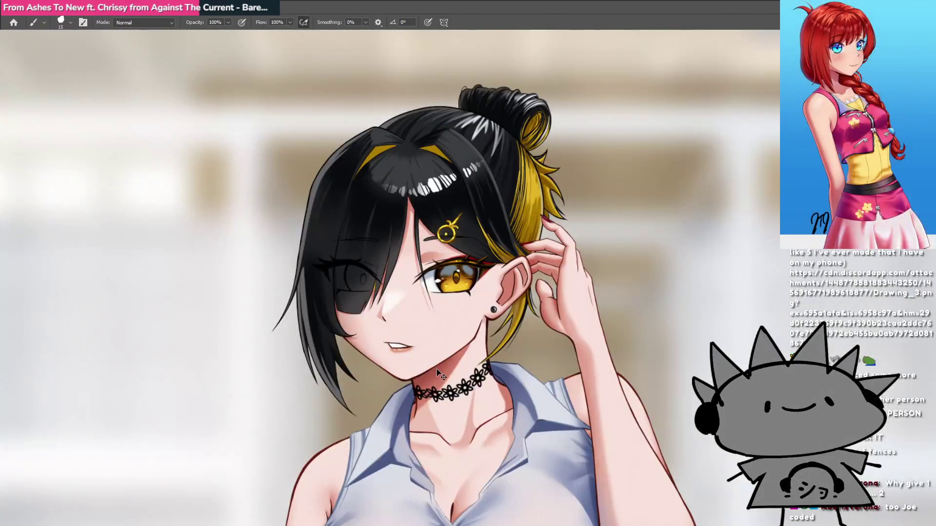
# Return to the grey lineart sketch and zoom and pan to centre the girl's head.
pyautogui.hotkey('ctrl', 'Tab')
pyautogui.scroll(-3, 427, 364)
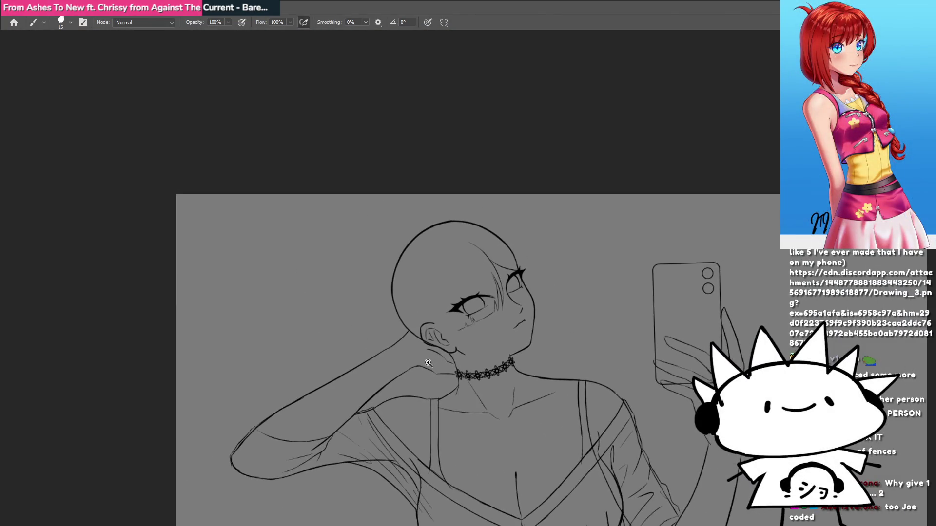
pyautogui.scroll(3, 427, 363)
pyautogui.moveTo(557, 299); pyautogui.dragTo(516, 344)
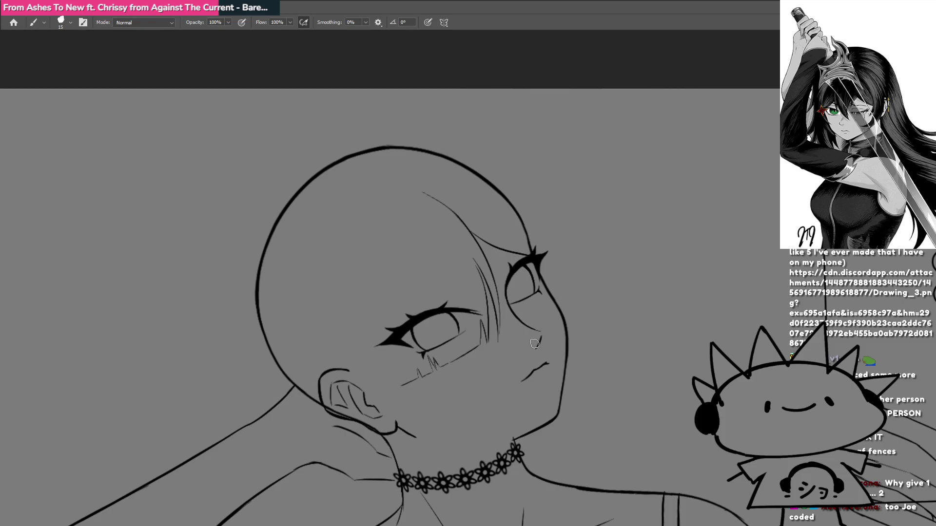
pyautogui.scroll(-3, 460, 361)
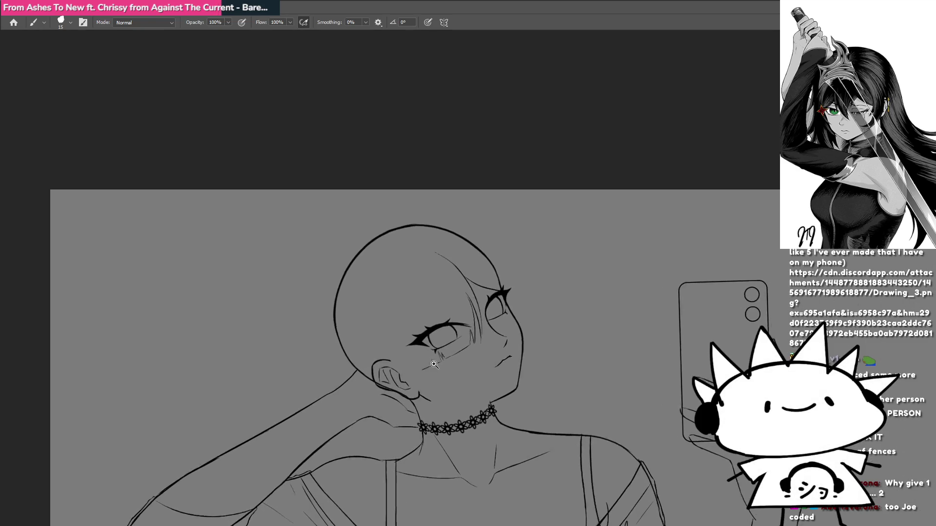
pyautogui.scroll(3, 460, 363)
pyautogui.scroll(2, 462, 365)
# Undo and erase the old zigzag lash strokes beneath the eye.
pyautogui.scroll(2, 493, 342)
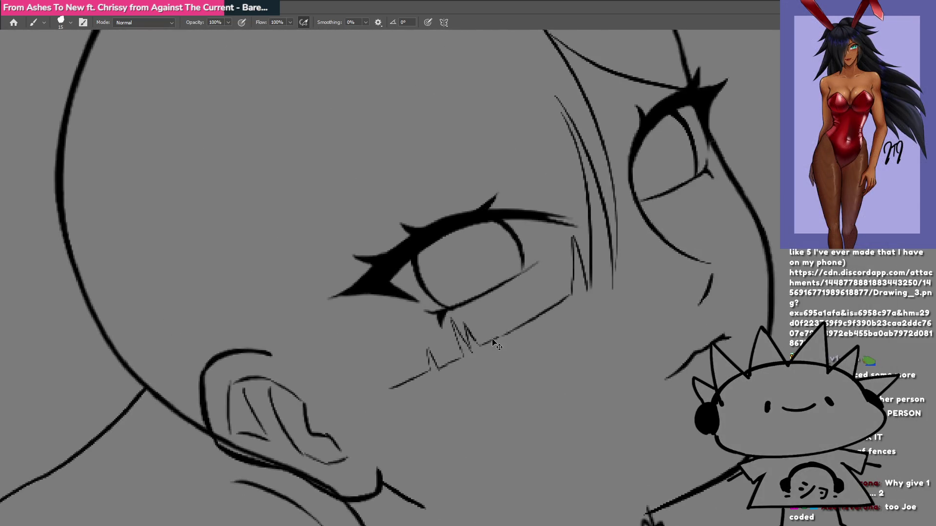
pyautogui.hotkey('ctrl', 'z')
pyautogui.moveTo(471, 347)
pyautogui.mouseDown()
pyautogui.moveTo(468, 360)
pyautogui.moveTo(443, 356)
pyautogui.moveTo(424, 387)
pyautogui.moveTo(422, 379)
pyautogui.mouseUp()
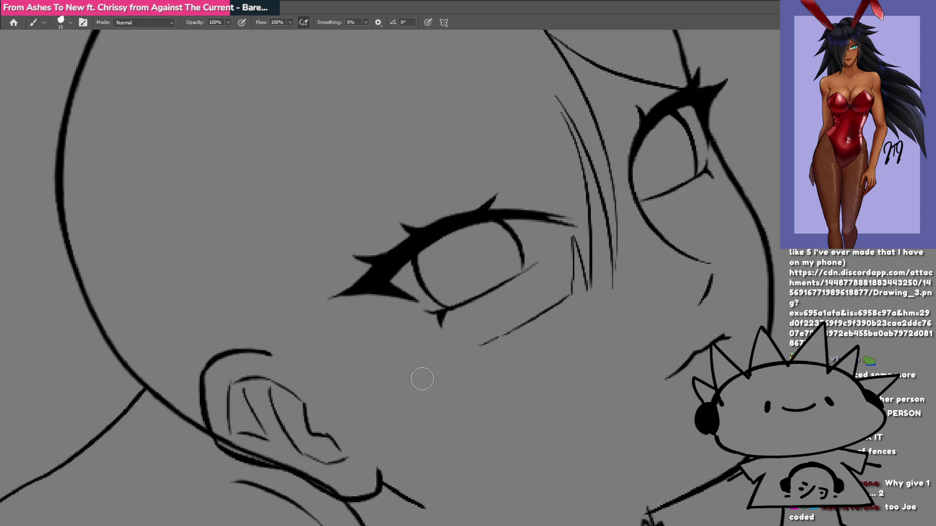
pyautogui.hotkey('ctrl', 'z')
pyautogui.moveTo(453, 337)
pyautogui.mouseDown()
pyautogui.moveTo(471, 365)
pyautogui.moveTo(470, 335)
pyautogui.mouseUp()
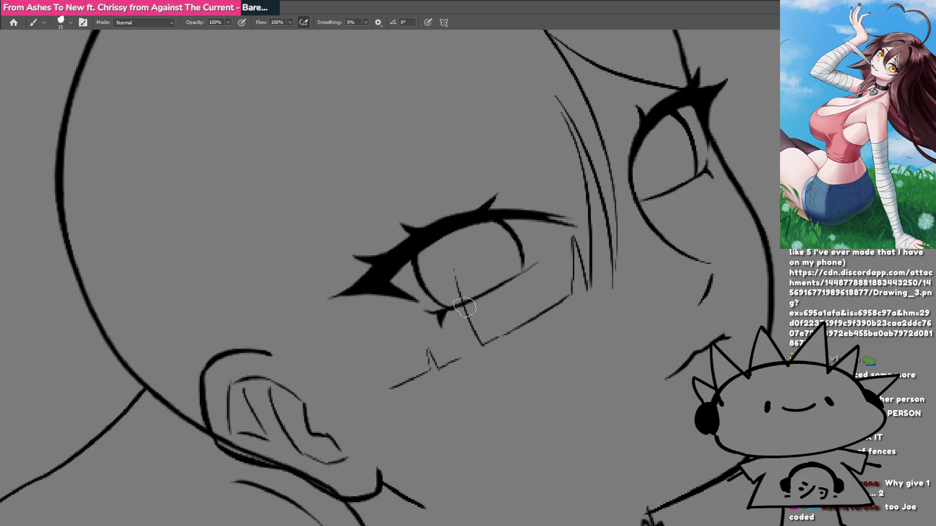
# Level the view and redraw the zigzag lower lash line beneath the eye.
pyautogui.press('r')
pyautogui.moveTo(463, 307)
pyautogui.mouseDown()
pyautogui.moveTo(382, 397)
pyautogui.moveTo(448, 307)
pyautogui.moveTo(454, 262)
pyautogui.mouseUp()
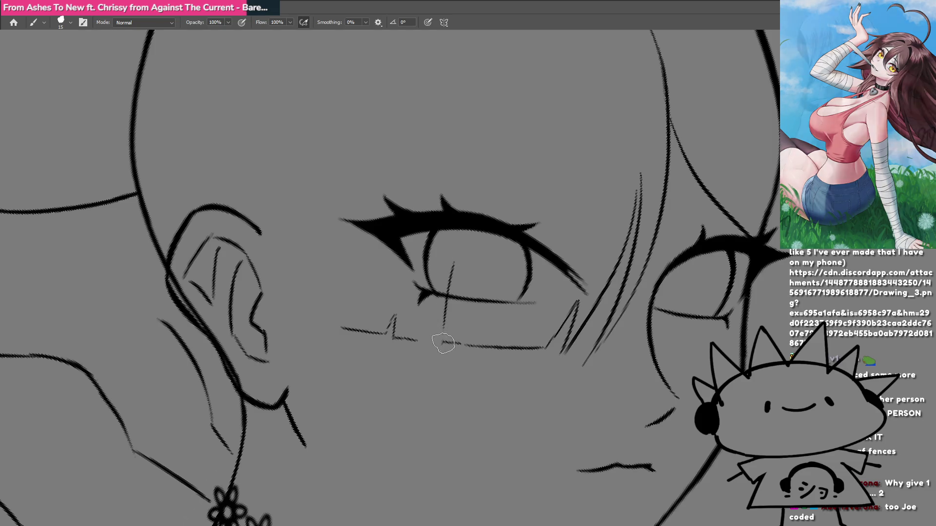
pyautogui.moveTo(434, 337); pyautogui.dragTo(452, 267)
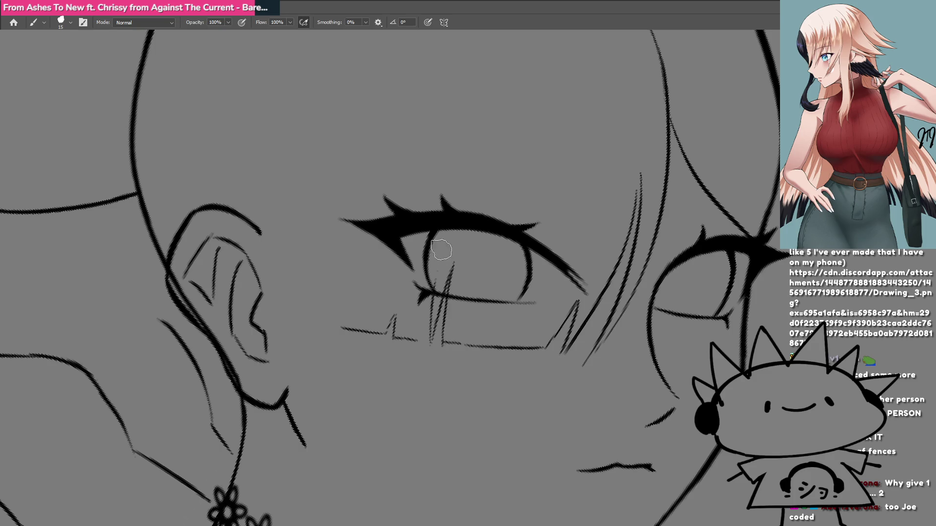
pyautogui.moveTo(437, 271)
pyautogui.mouseDown()
pyautogui.moveTo(429, 335)
pyautogui.moveTo(430, 295)
pyautogui.mouseUp()
pyautogui.scroll(-3, 422, 343)
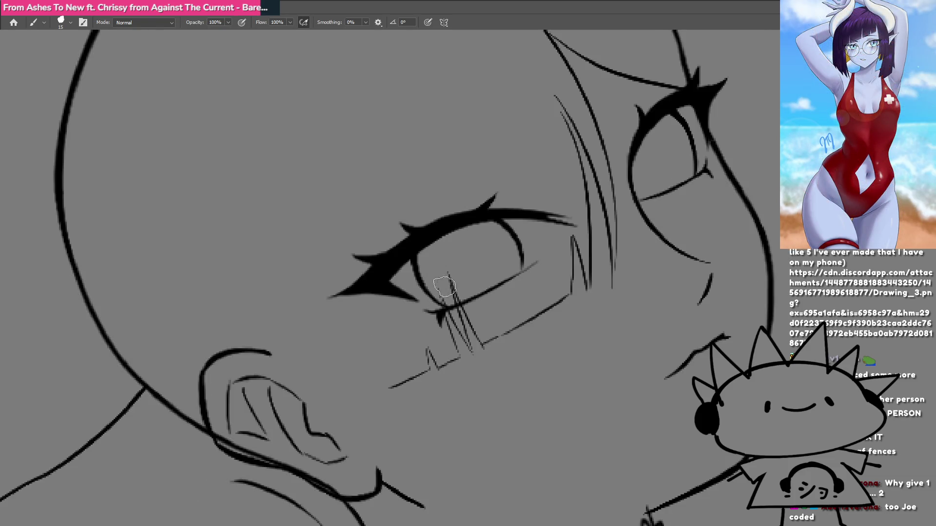
pyautogui.moveTo(422, 344)
pyautogui.mouseDown()
pyautogui.moveTo(393, 369)
pyautogui.moveTo(442, 373)
pyautogui.mouseUp()
pyautogui.hotkey('ctrl', 'z')
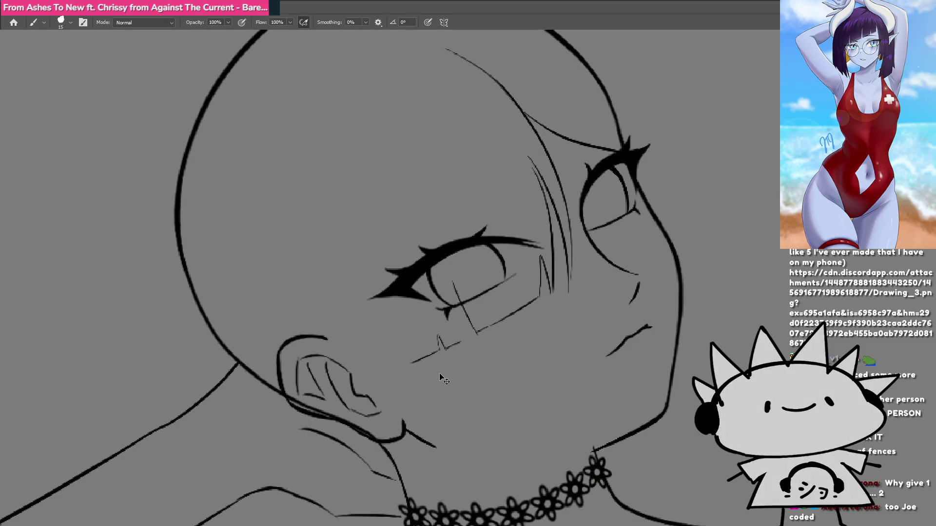
pyautogui.hotkey('ctrl', 'z')
pyautogui.moveTo(454, 315)
pyautogui.mouseDown()
pyautogui.moveTo(471, 336)
pyautogui.moveTo(420, 317)
pyautogui.moveTo(474, 348)
pyautogui.moveTo(445, 328)
pyautogui.moveTo(475, 372)
pyautogui.moveTo(468, 339)
pyautogui.moveTo(477, 350)
pyautogui.moveTo(409, 441)
pyautogui.moveTo(455, 322)
pyautogui.moveTo(464, 350)
pyautogui.mouseUp()
# Lasso-select the mouth strokes and small V stroke, reposition them, and deselect.
pyautogui.press('l')
pyautogui.moveTo(428, 398)
pyautogui.mouseDown()
pyautogui.moveTo(420, 397)
pyautogui.moveTo(437, 399)
pyautogui.mouseUp()
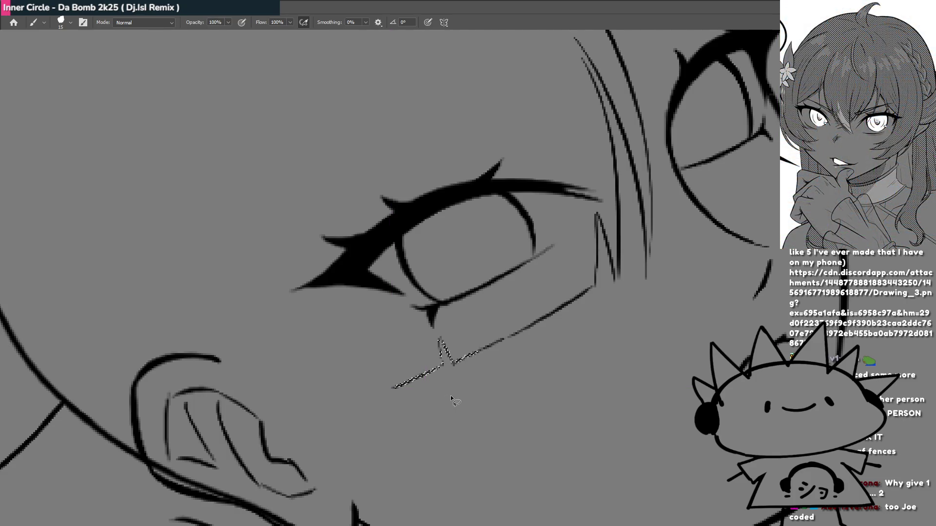
pyautogui.hotkey('ctrl', 'd')
pyautogui.moveTo(442, 343)
pyautogui.mouseDown()
pyautogui.moveTo(425, 352)
pyautogui.moveTo(441, 369)
pyautogui.moveTo(449, 347)
pyautogui.moveTo(440, 348)
pyautogui.moveTo(442, 339)
pyautogui.mouseUp()
pyautogui.hotkey('ctrl', 'd')
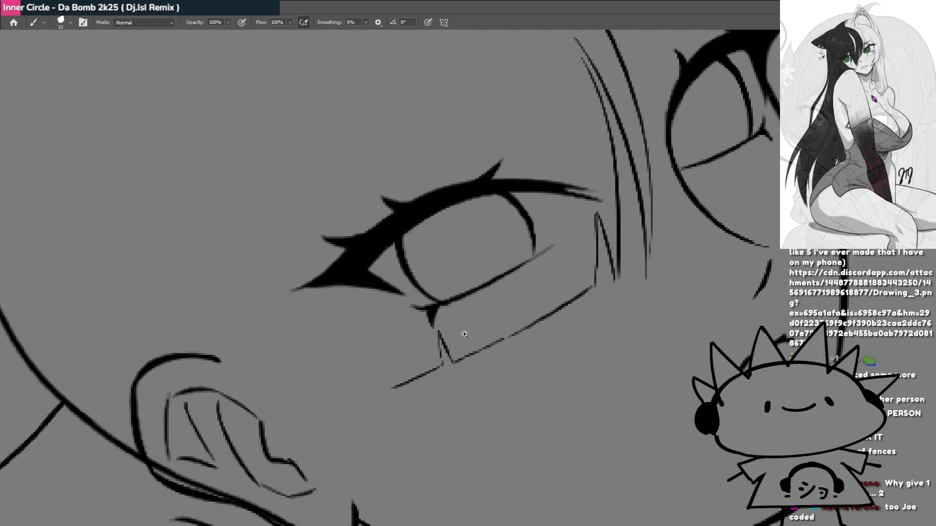
pyautogui.moveTo(454, 372)
pyautogui.mouseDown()
pyautogui.moveTo(414, 358)
pyautogui.moveTo(456, 378)
pyautogui.mouseUp()
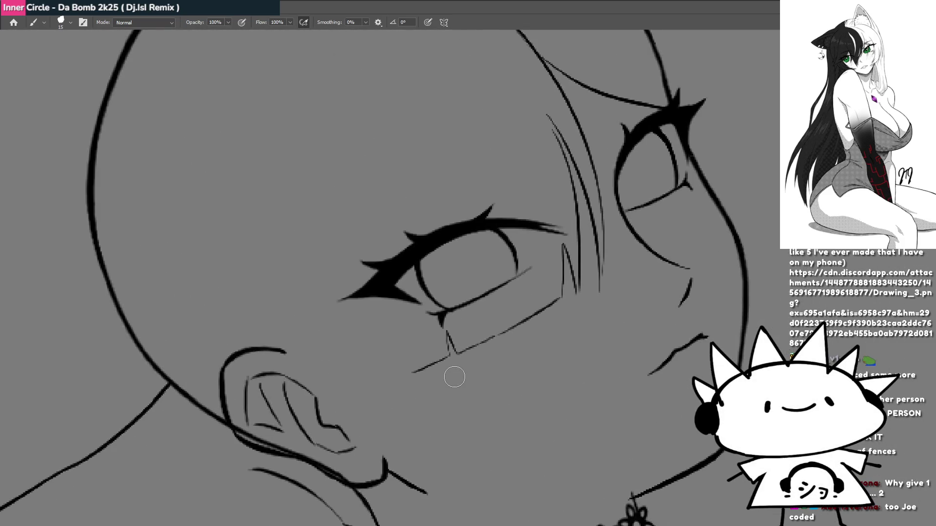
pyautogui.moveTo(495, 347); pyautogui.dragTo(443, 372)
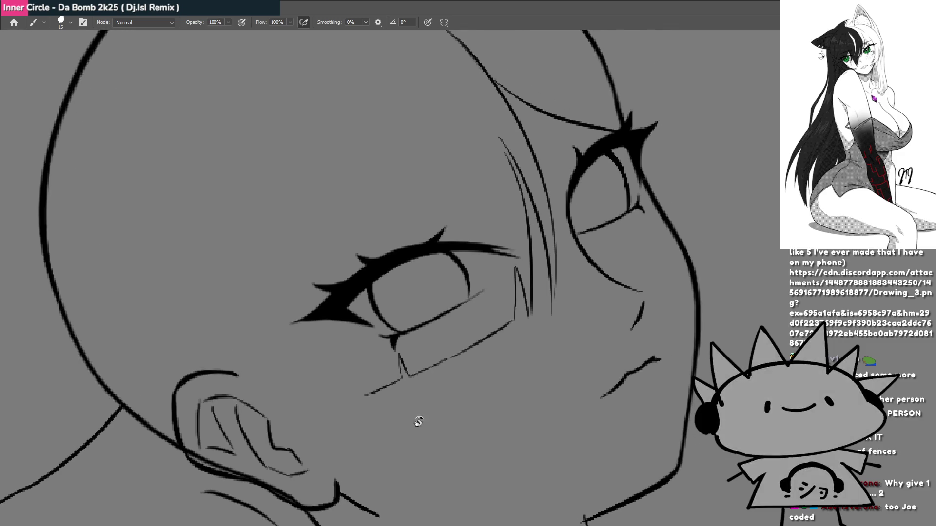
pyautogui.moveTo(415, 424)
pyautogui.mouseDown()
pyautogui.moveTo(386, 418)
pyautogui.moveTo(355, 380)
pyautogui.moveTo(496, 298)
pyautogui.mouseUp()
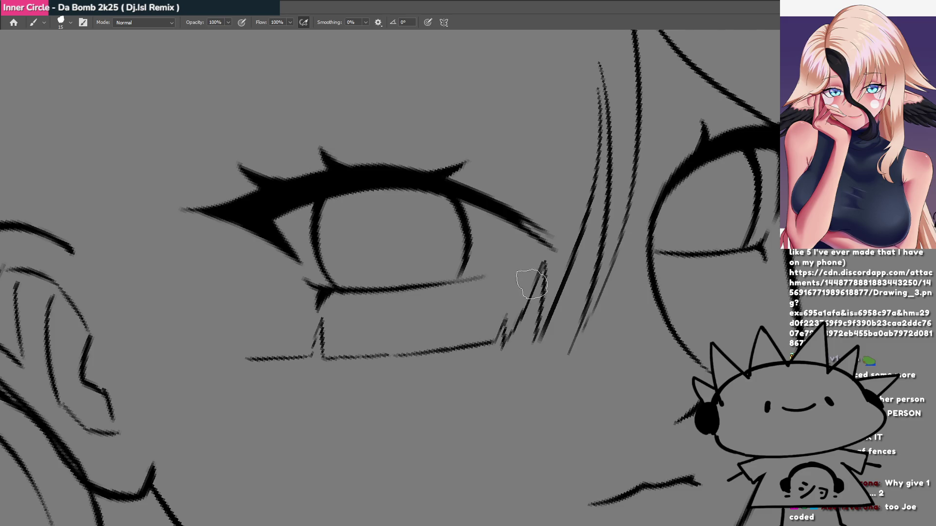
pyautogui.click(492, 305)
pyautogui.moveTo(491, 304)
pyautogui.mouseDown()
pyautogui.moveTo(453, 303)
pyautogui.moveTo(507, 273)
pyautogui.moveTo(479, 334)
pyautogui.moveTo(514, 307)
pyautogui.moveTo(531, 341)
pyautogui.mouseUp()
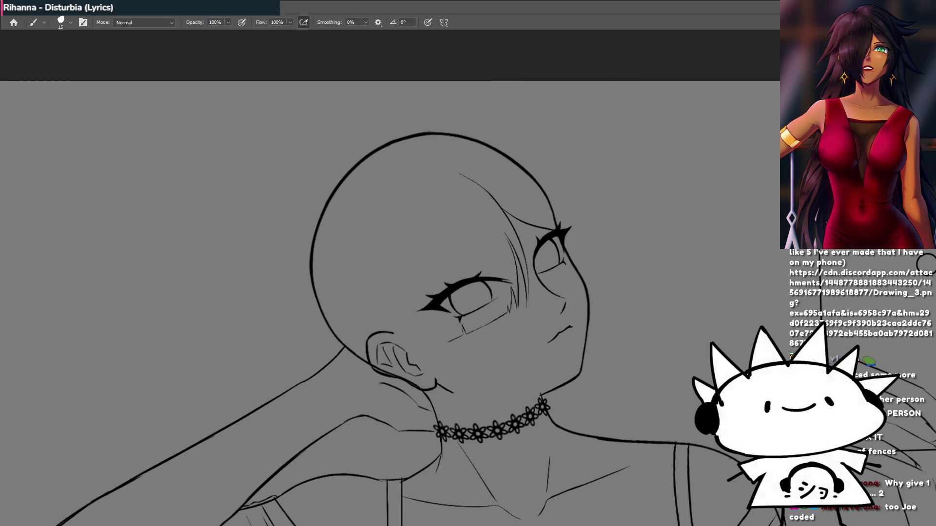
# Trim the cheek line's lower end and draw two thin diagonal bang strands across the eye.
pyautogui.moveTo(493, 312)
pyautogui.mouseDown()
pyautogui.moveTo(454, 353)
pyautogui.moveTo(494, 349)
pyautogui.moveTo(503, 338)
pyautogui.mouseUp()
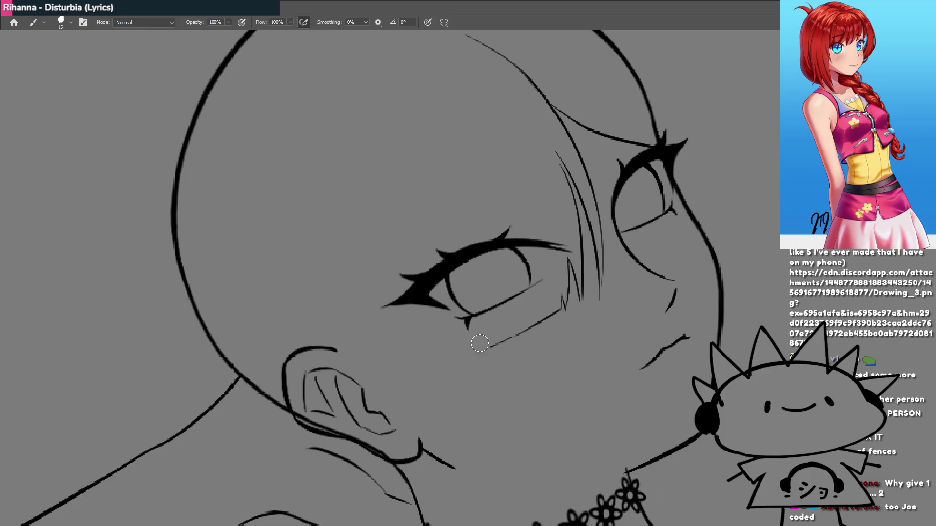
pyautogui.moveTo(482, 355); pyautogui.dragTo(504, 343)
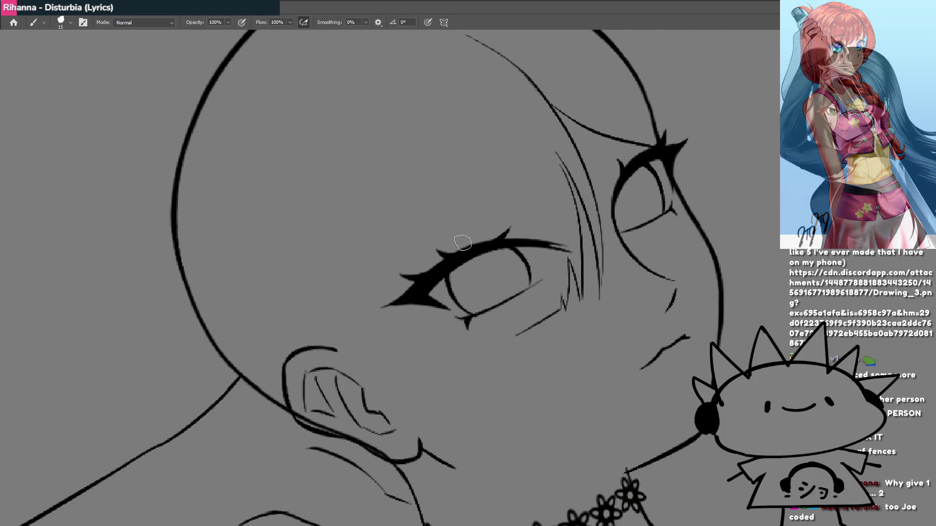
pyautogui.moveTo(462, 241); pyautogui.dragTo(498, 328)
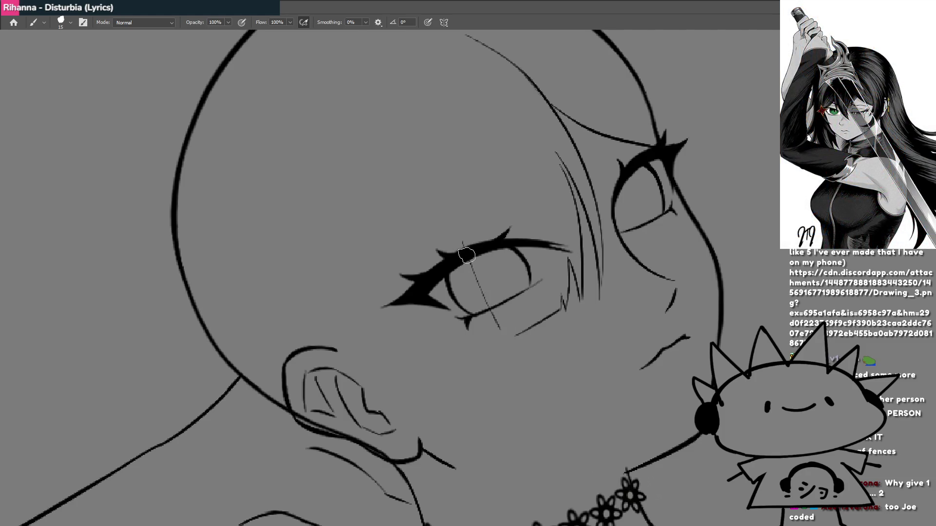
pyautogui.moveTo(467, 257)
pyautogui.mouseDown()
pyautogui.moveTo(492, 354)
pyautogui.moveTo(508, 340)
pyautogui.mouseUp()
# In an upside-down view, add a short strand stroke above the eye.
pyautogui.scroll(-3, 493, 374)
pyautogui.moveTo(460, 271)
pyautogui.mouseDown()
pyautogui.moveTo(445, 309)
pyautogui.moveTo(429, 239)
pyautogui.mouseUp()
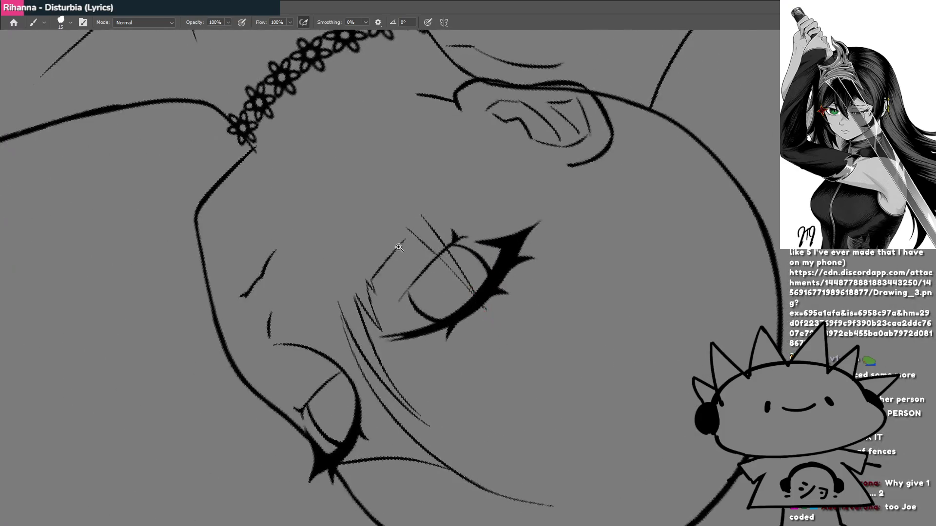
pyautogui.scroll(5, 344, 331)
pyautogui.moveTo(343, 332); pyautogui.dragTo(391, 269)
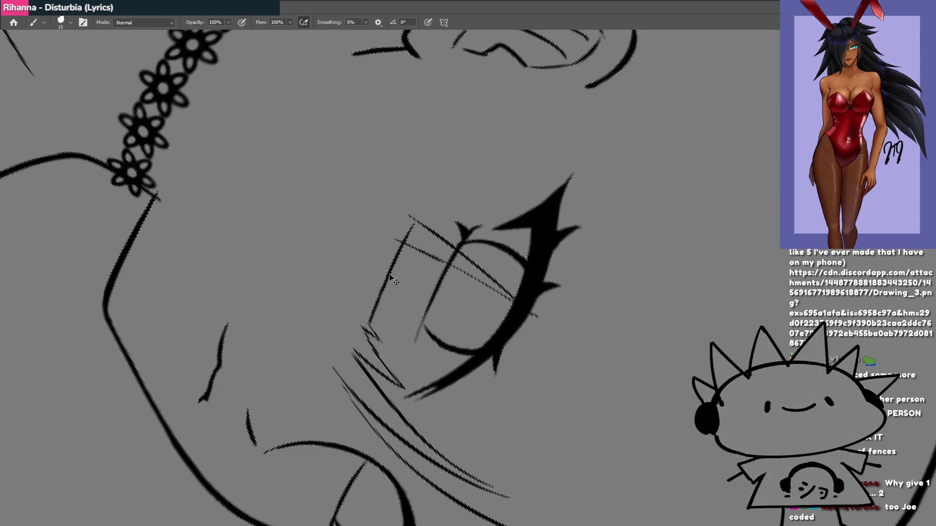
pyautogui.moveTo(441, 190); pyautogui.dragTo(417, 220)
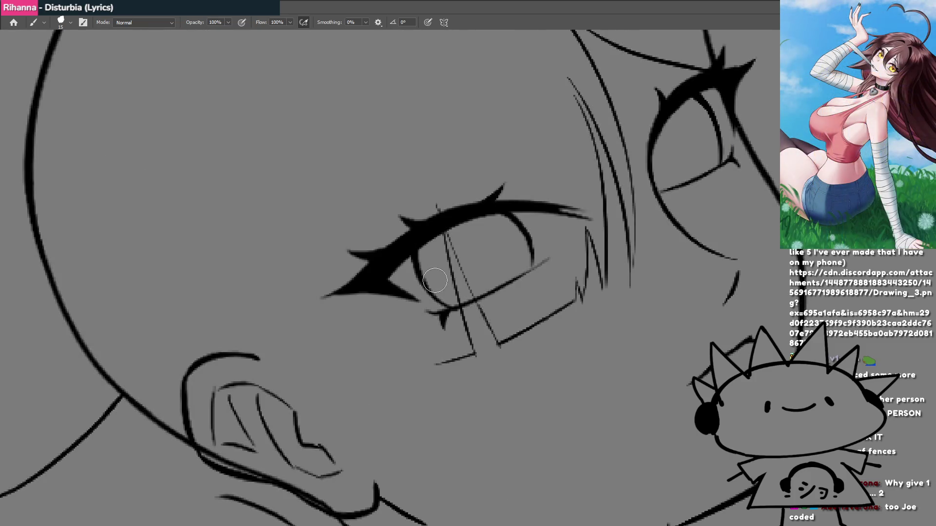
pyautogui.moveTo(432, 288)
pyautogui.mouseDown()
pyautogui.moveTo(419, 387)
pyautogui.moveTo(410, 387)
pyautogui.moveTo(445, 324)
pyautogui.moveTo(486, 351)
pyautogui.moveTo(470, 366)
pyautogui.moveTo(483, 361)
pyautogui.moveTo(464, 351)
pyautogui.moveTo(478, 349)
pyautogui.moveTo(459, 355)
pyautogui.moveTo(473, 335)
pyautogui.moveTo(462, 338)
pyautogui.mouseUp()
pyautogui.scroll(-1, 475, 307)
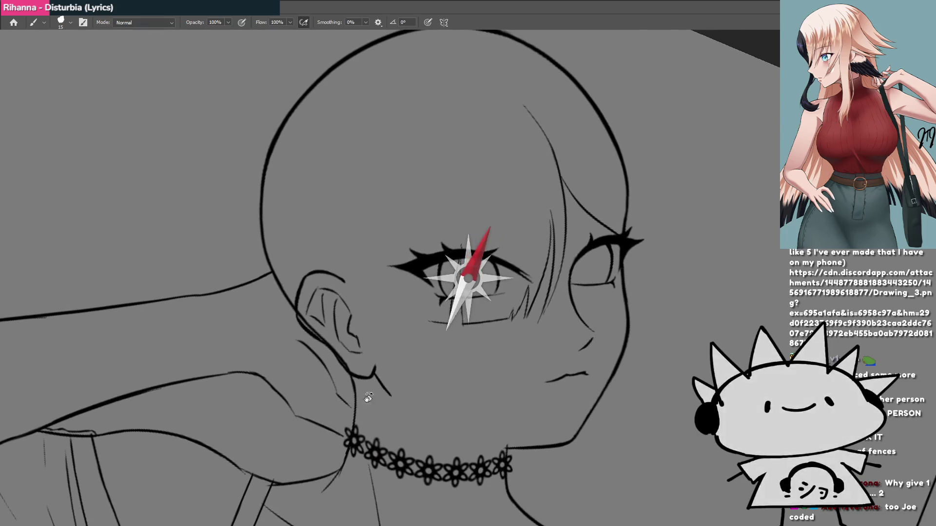
pyautogui.scroll(4, 475, 307)
pyautogui.scroll(-4, 474, 306)
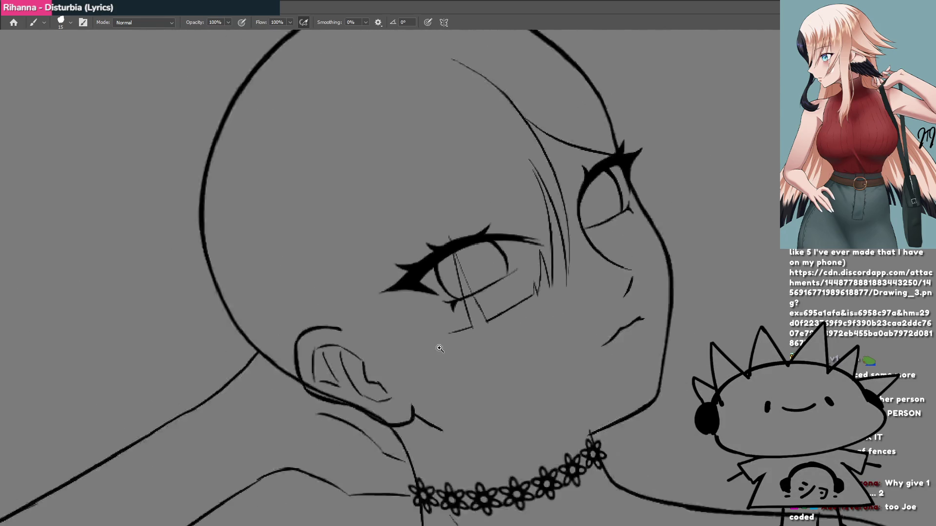
pyautogui.scroll(5, 472, 337)
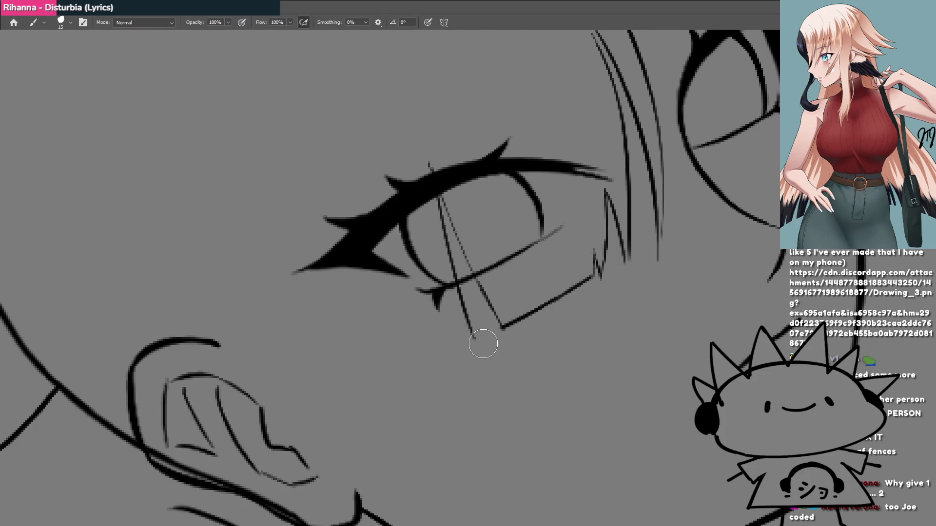
pyautogui.moveTo(475, 339); pyautogui.dragTo(456, 291)
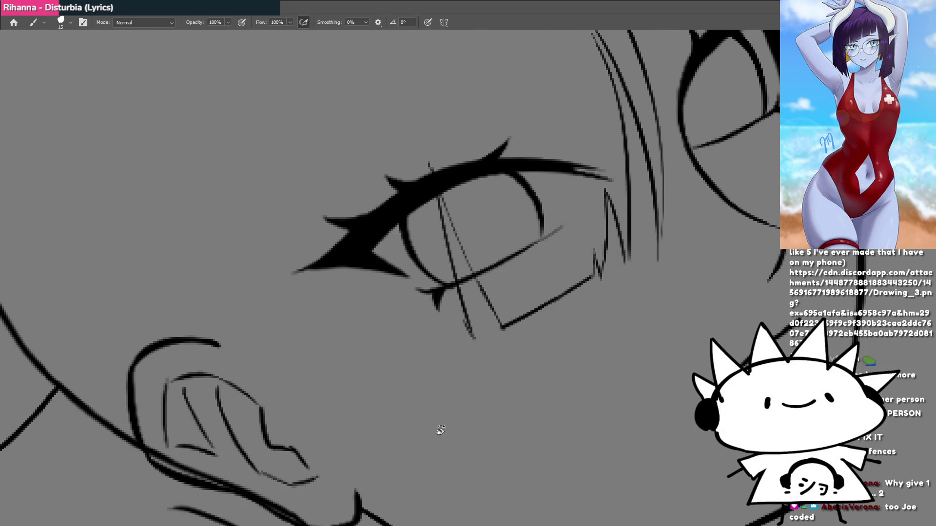
pyautogui.moveTo(440, 430); pyautogui.dragTo(426, 296)
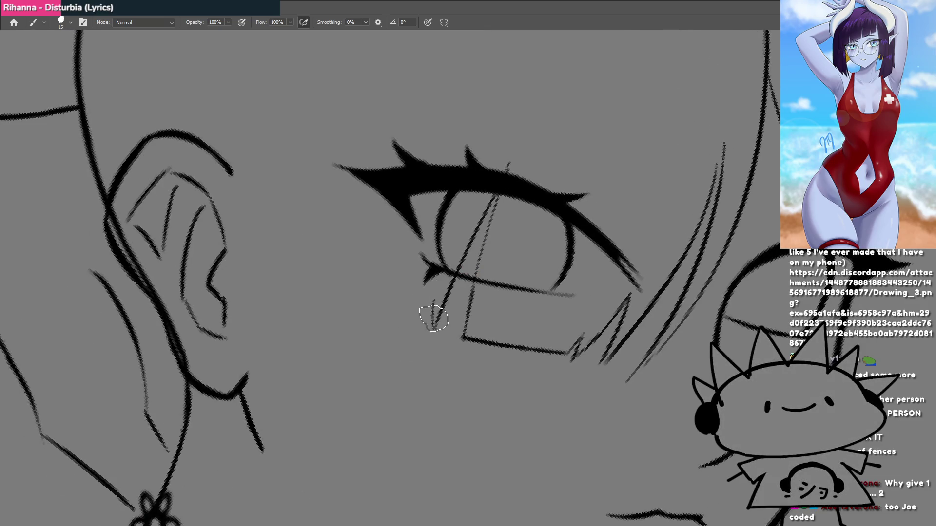
pyautogui.moveTo(428, 303); pyautogui.dragTo(426, 308)
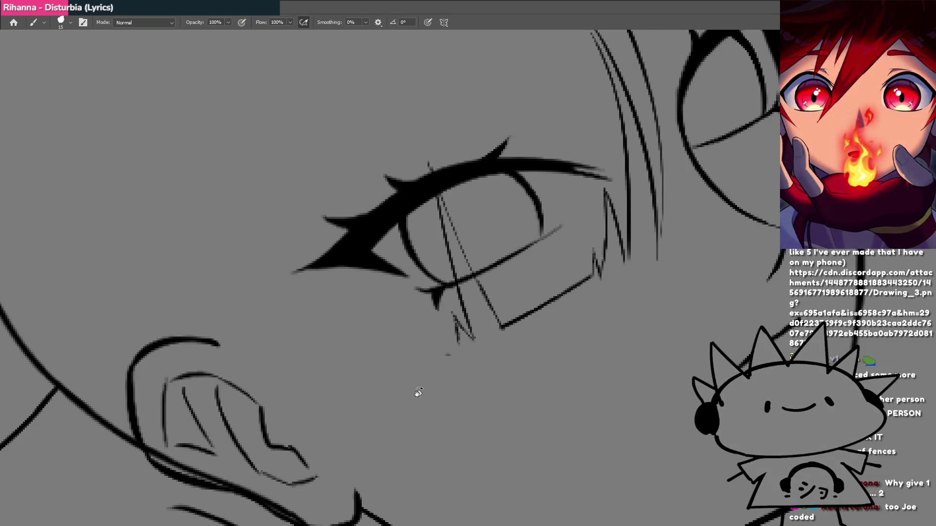
pyautogui.moveTo(415, 393)
pyautogui.mouseDown()
pyautogui.moveTo(408, 209)
pyautogui.moveTo(415, 189)
pyautogui.mouseUp()
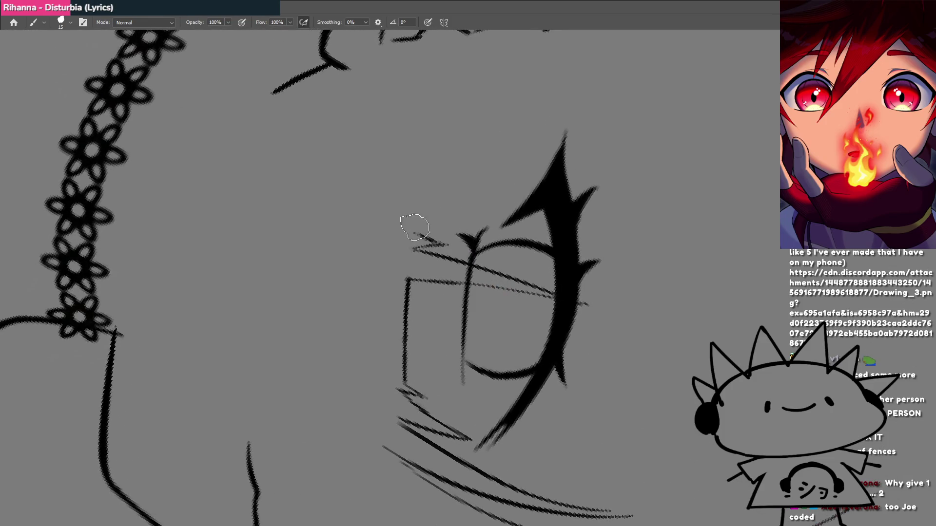
pyautogui.moveTo(415, 233)
pyautogui.mouseDown()
pyautogui.moveTo(413, 203)
pyautogui.moveTo(426, 179)
pyautogui.mouseUp()
pyautogui.moveTo(439, 115); pyautogui.dragTo(433, 142)
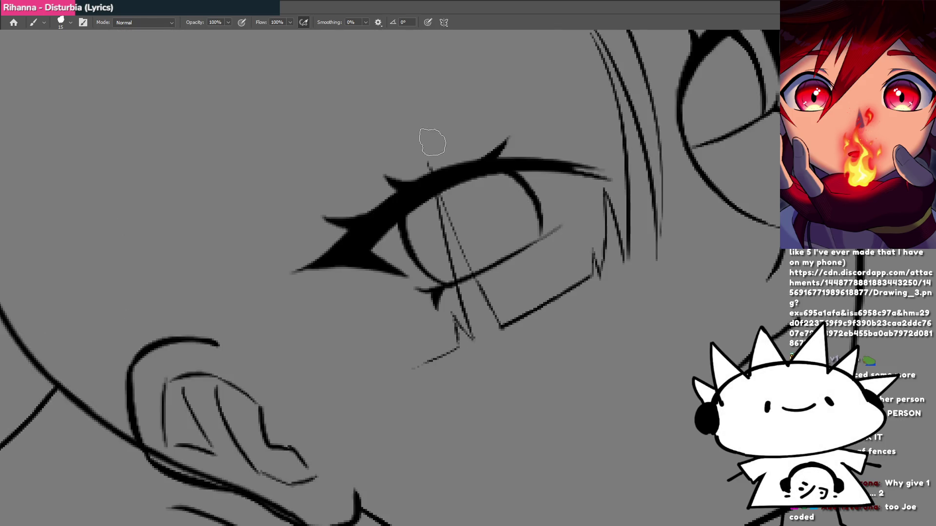
pyautogui.moveTo(425, 330)
pyautogui.mouseDown()
pyautogui.moveTo(355, 402)
pyautogui.moveTo(419, 366)
pyautogui.moveTo(484, 353)
pyautogui.moveTo(466, 324)
pyautogui.moveTo(495, 304)
pyautogui.mouseUp()
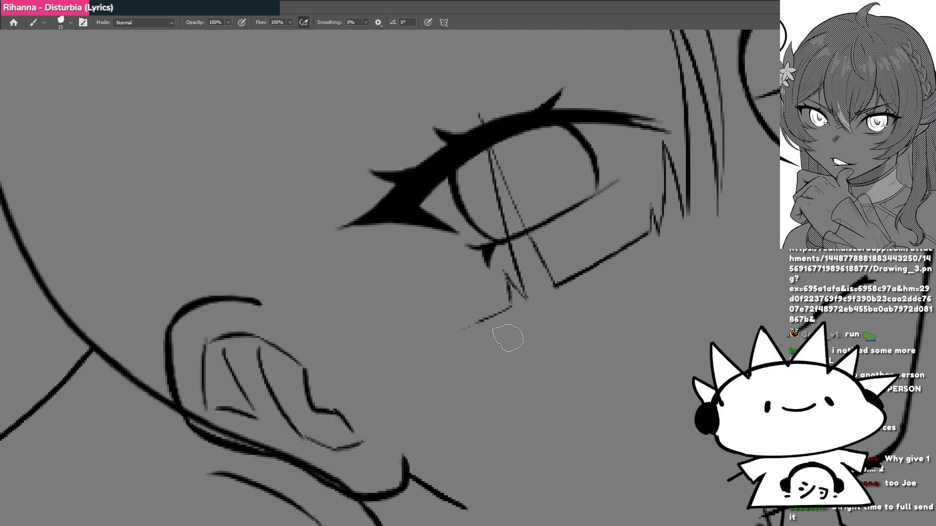
pyautogui.moveTo(462, 369)
pyautogui.mouseDown()
pyautogui.moveTo(581, 354)
pyautogui.moveTo(513, 275)
pyautogui.mouseUp()
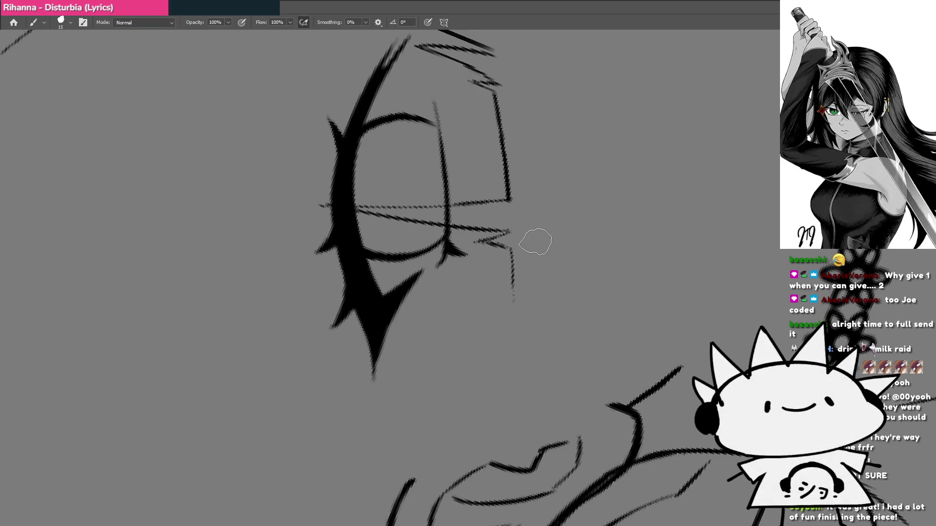
# Extend a bang strand between the eyes in a rotated, zoomed view, then undo the overlong extension.
pyautogui.press('Escape')
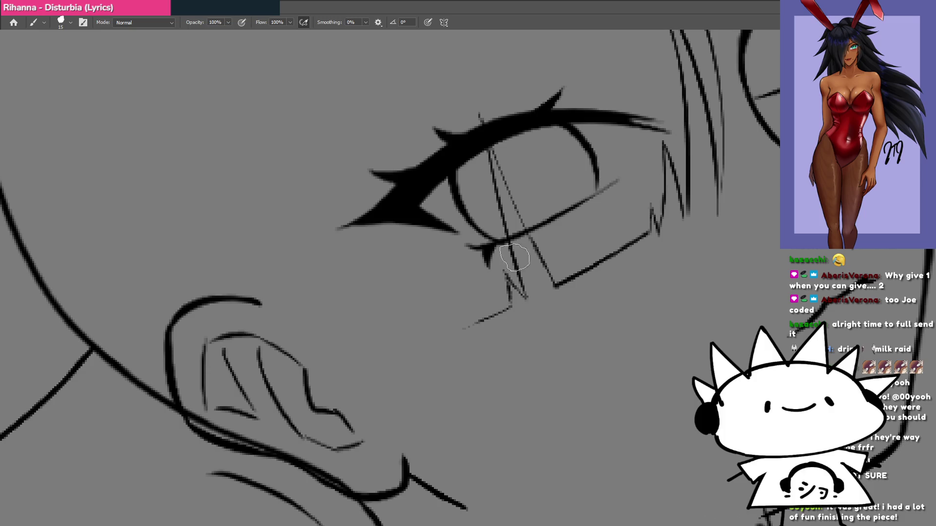
pyautogui.scroll(-5, 553, 297)
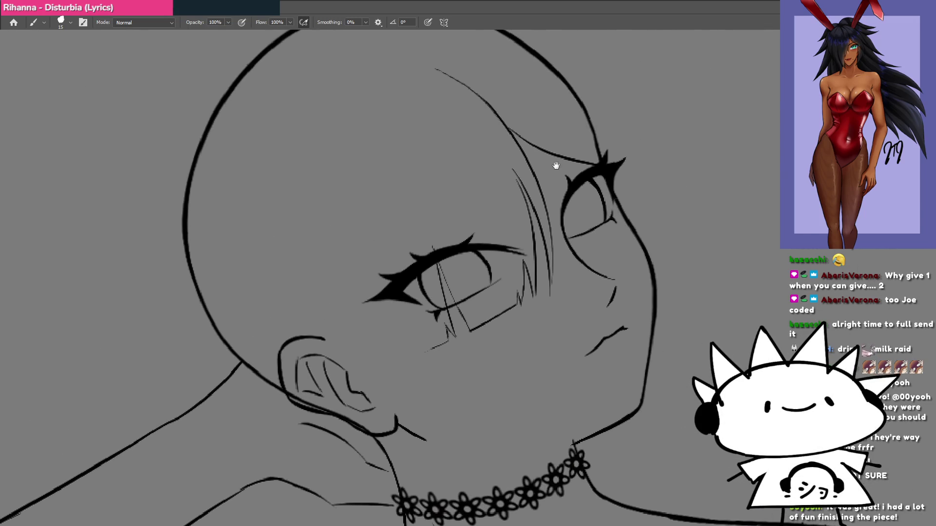
pyautogui.moveTo(574, 329); pyautogui.dragTo(531, 317)
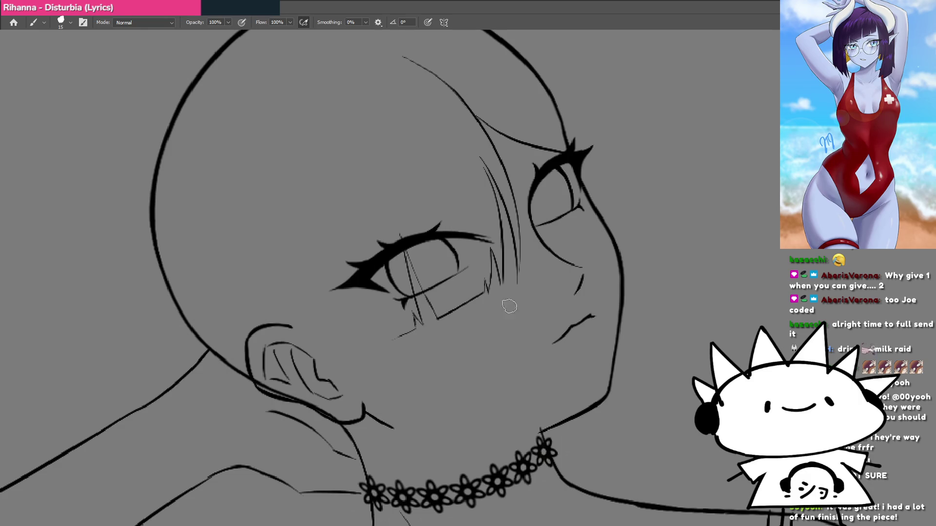
pyautogui.moveTo(509, 306); pyautogui.dragTo(468, 245)
pyautogui.click(443, 250)
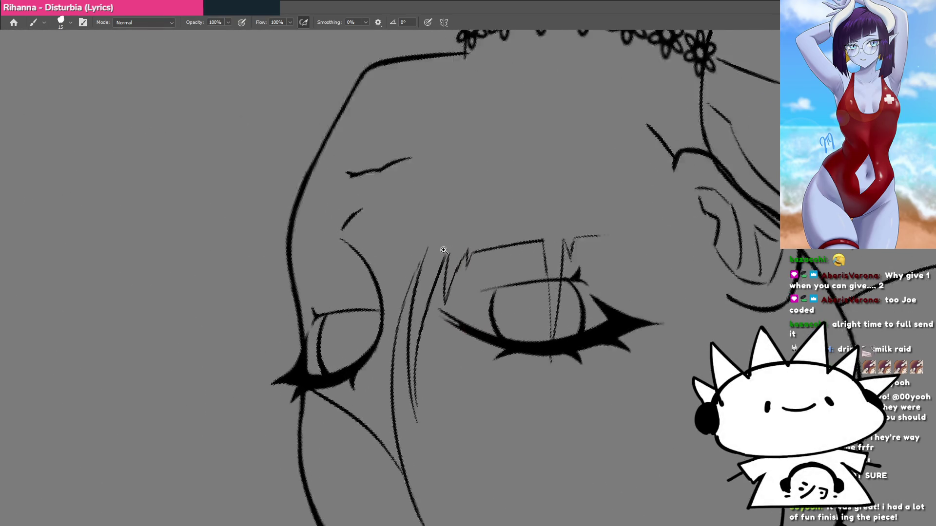
pyautogui.click(444, 250)
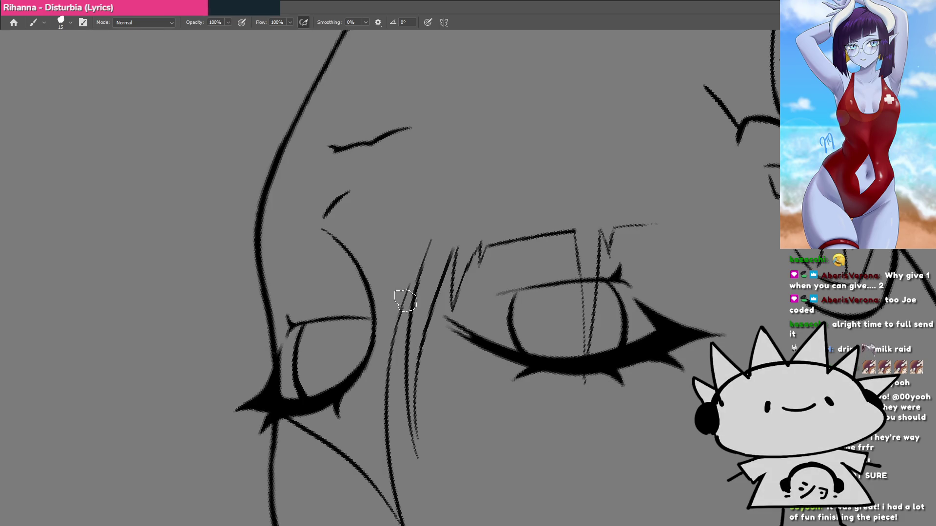
pyautogui.moveTo(418, 269); pyautogui.dragTo(437, 227)
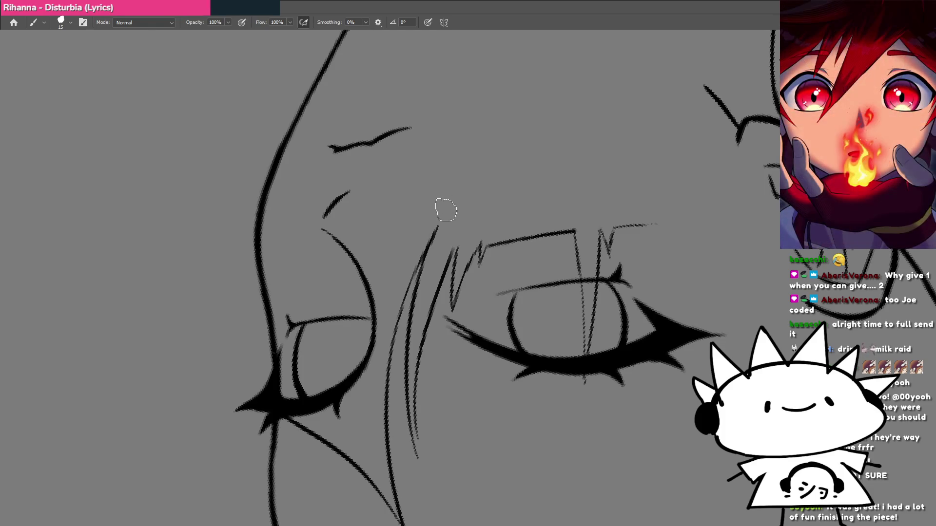
pyautogui.hotkey('ctrl', '0')
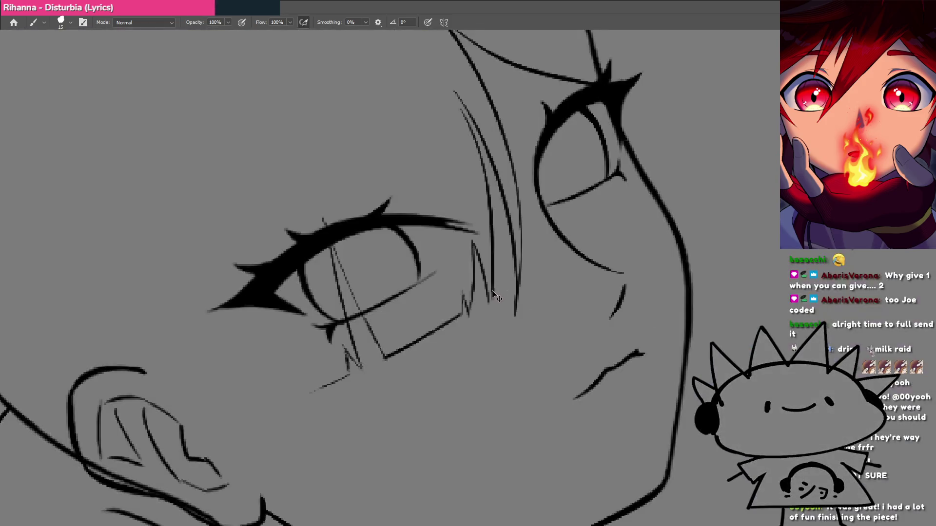
pyautogui.moveTo(529, 271)
pyautogui.mouseDown()
pyautogui.moveTo(512, 311)
pyautogui.moveTo(458, 327)
pyautogui.mouseUp()
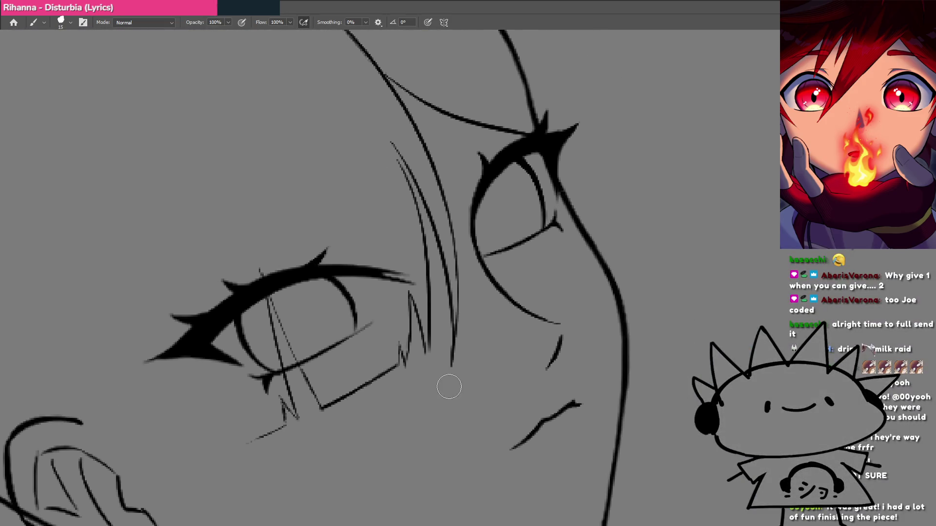
pyautogui.hotkey('ctrl', 'z')
pyautogui.hotkey('ctrl', 'z')
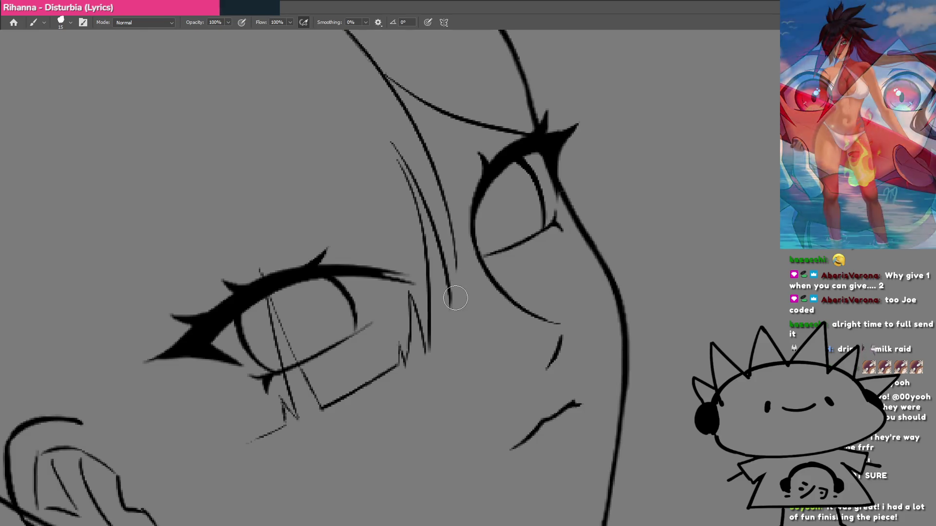
pyautogui.moveTo(429, 278)
pyautogui.mouseDown()
pyautogui.moveTo(387, 401)
pyautogui.moveTo(543, 401)
pyautogui.moveTo(558, 329)
pyautogui.mouseUp()
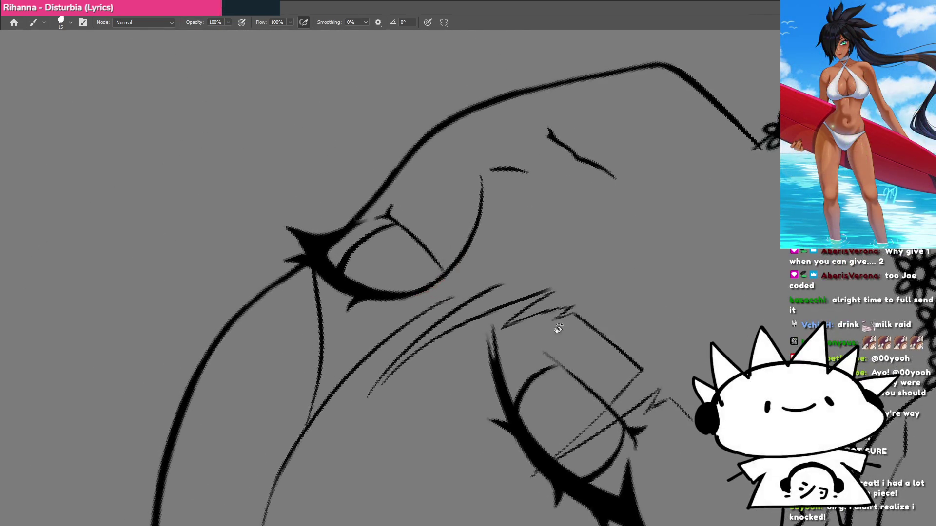
pyautogui.moveTo(427, 394)
pyautogui.mouseDown()
pyautogui.moveTo(493, 379)
pyautogui.moveTo(498, 272)
pyautogui.mouseUp()
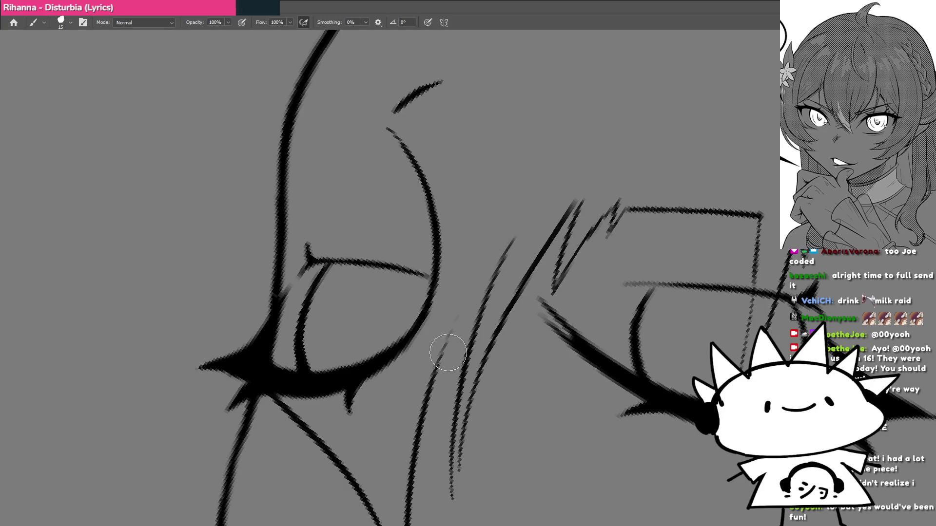
# Draw a long bang strand down between the eyes, then zoom out to frame both eyes.
pyautogui.scroll(-3, 453, 303)
pyautogui.hscroll(-2, 453, 303)
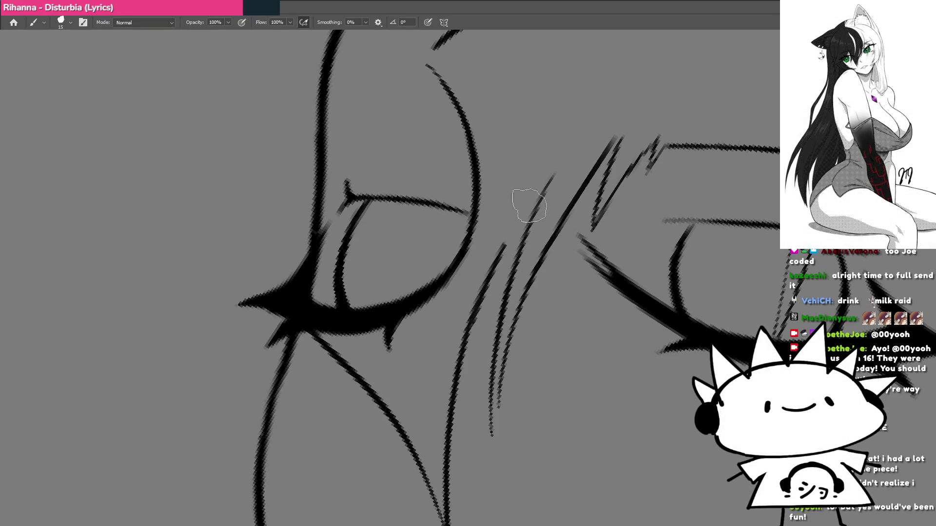
pyautogui.moveTo(472, 313); pyautogui.dragTo(558, 165)
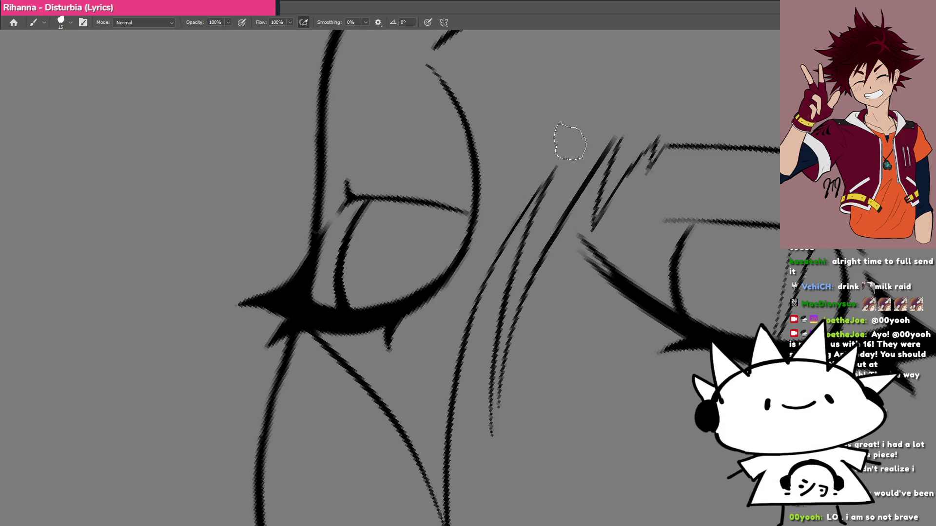
pyautogui.press('h')
pyautogui.scroll(-3, 497, 280)
pyautogui.moveTo(478, 303); pyautogui.dragTo(581, 293)
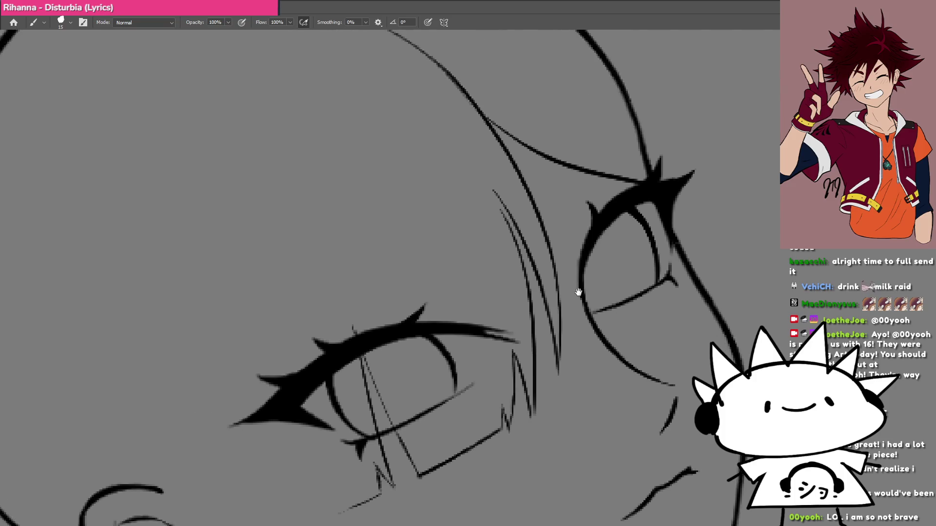
pyautogui.moveTo(566, 244); pyautogui.dragTo(549, 272)
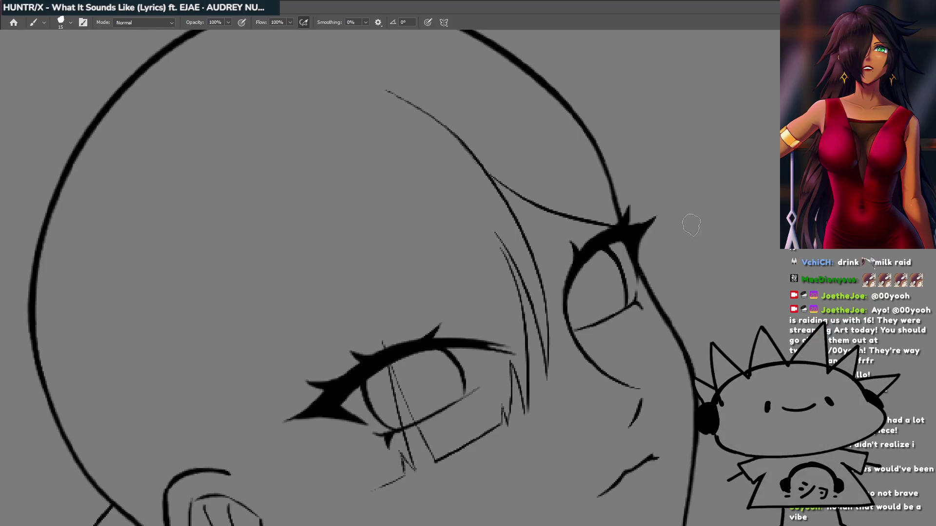
# Zoom out to the full drawing and reveal the selfie reference photo beneath the line art.
pyautogui.moveTo(515, 231); pyautogui.dragTo(447, 287)
pyautogui.moveTo(451, 249); pyautogui.dragTo(467, 250)
pyautogui.scroll(2, 484, 251)
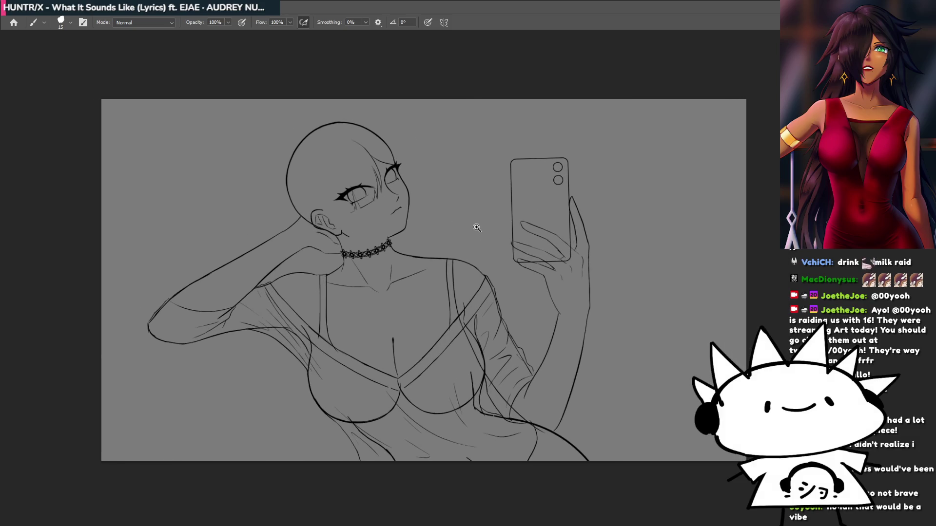
pyautogui.moveTo(619, 298); pyautogui.dragTo(631, 300)
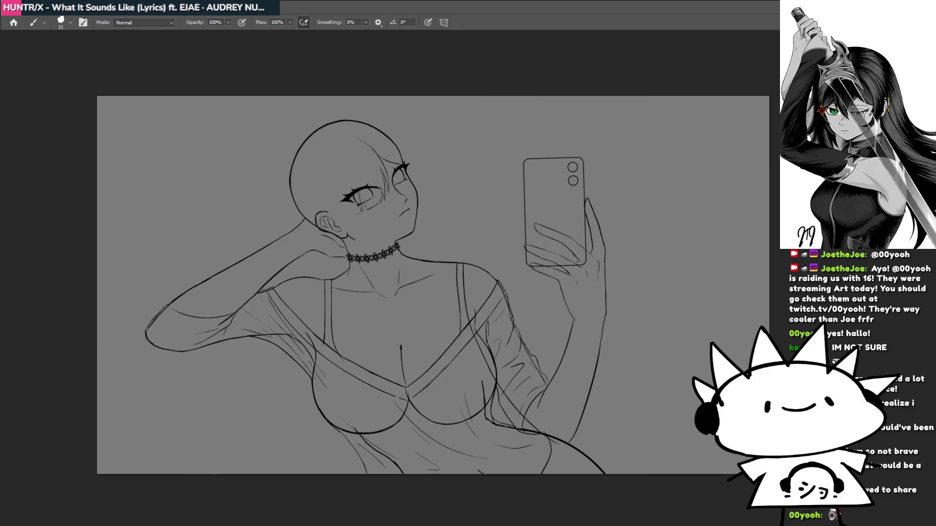
pyautogui.hotkey('ctrl', ',')
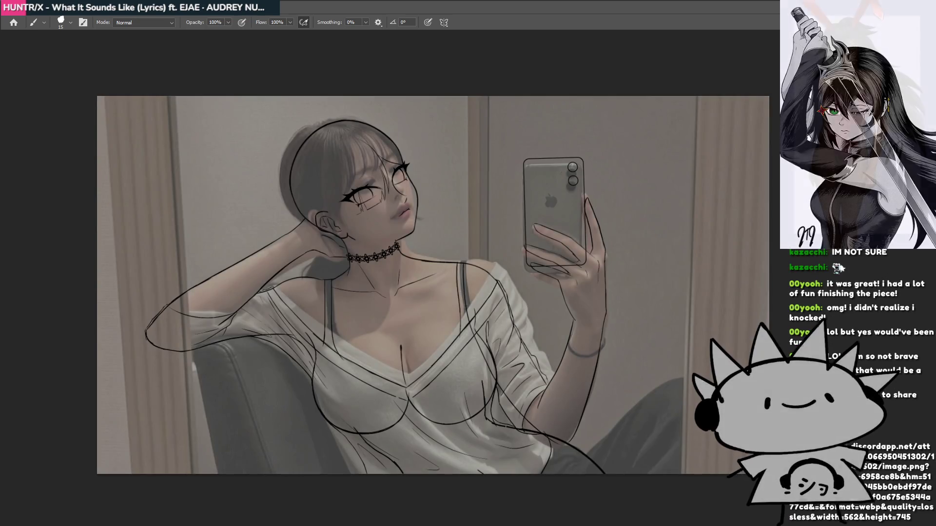
pyautogui.hotkey('ctrl', 'z')
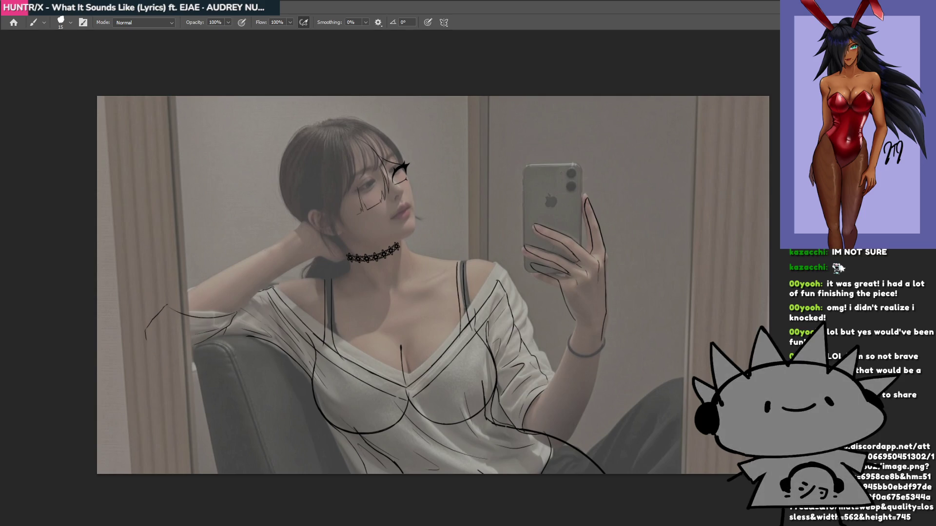
# Toggle the line art off and back on, then switch to the white-haired girl painting.
pyautogui.hotkey('ctrl', ',')
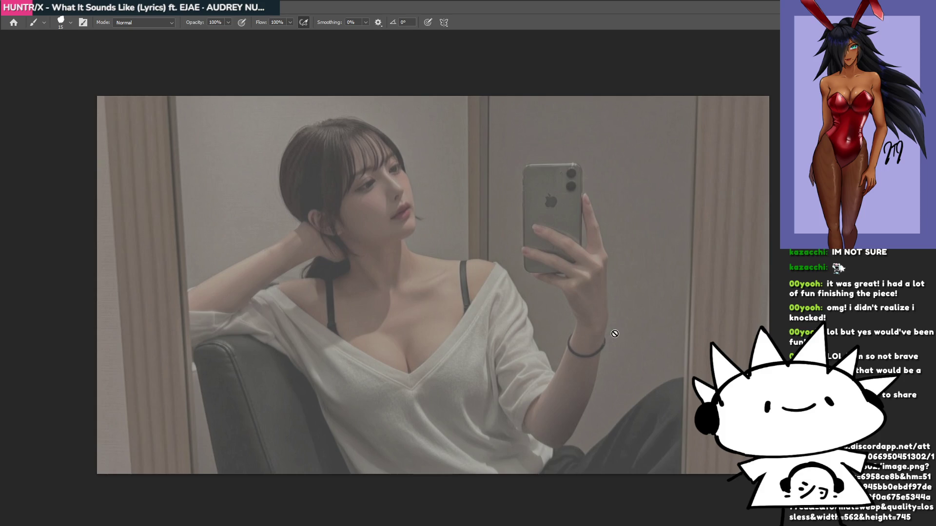
pyautogui.hotkey('ctrl', ',')
pyautogui.hotkey('ctrl', ',')
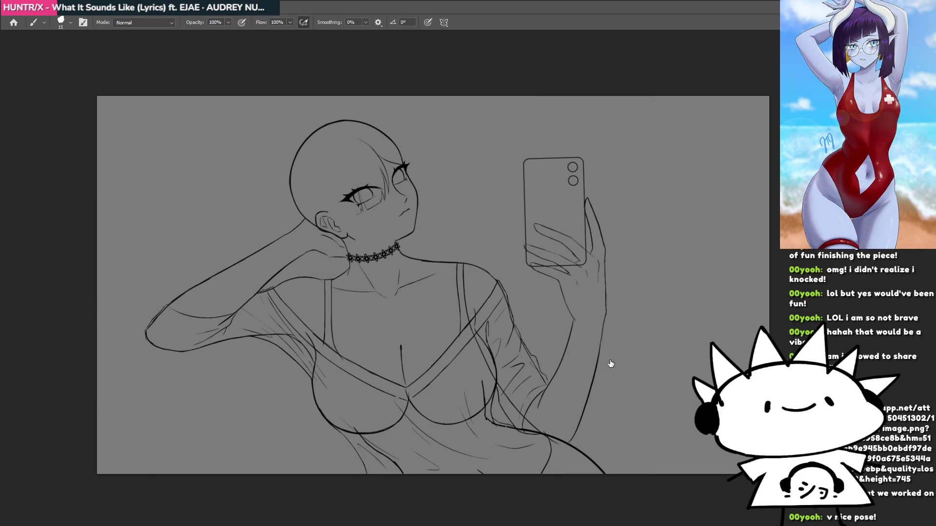
pyautogui.hotkey('ctrl', 'Tab')
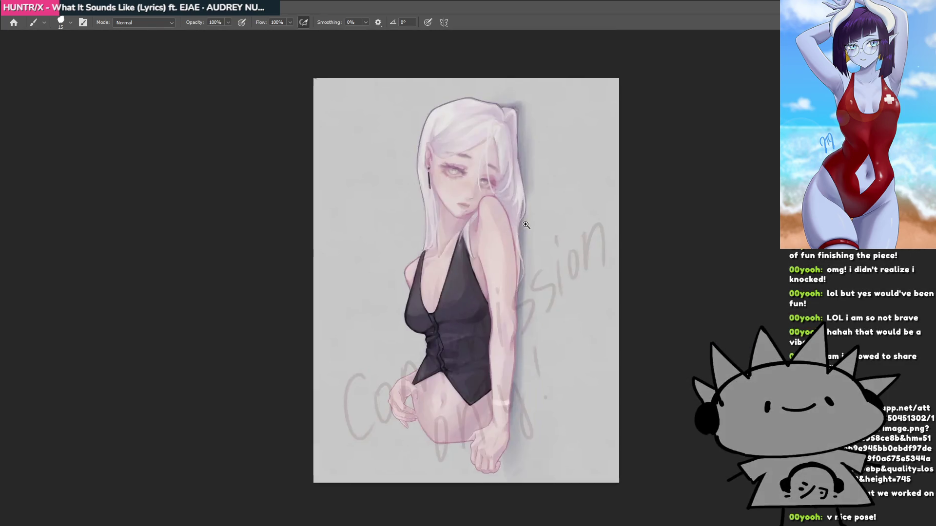
pyautogui.scroll(2, 538, 256)
pyautogui.scroll(-2, 537, 255)
pyautogui.moveTo(539, 261); pyautogui.dragTo(539, 327)
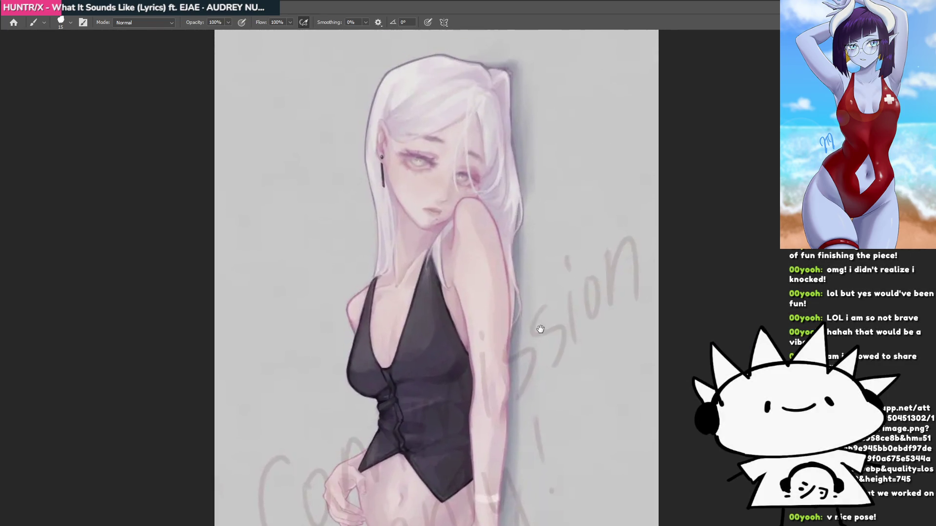
pyautogui.scroll(3, 539, 328)
pyautogui.moveTo(458, 306)
pyautogui.mouseDown()
pyautogui.moveTo(416, 194)
pyautogui.moveTo(400, 385)
pyautogui.mouseUp()
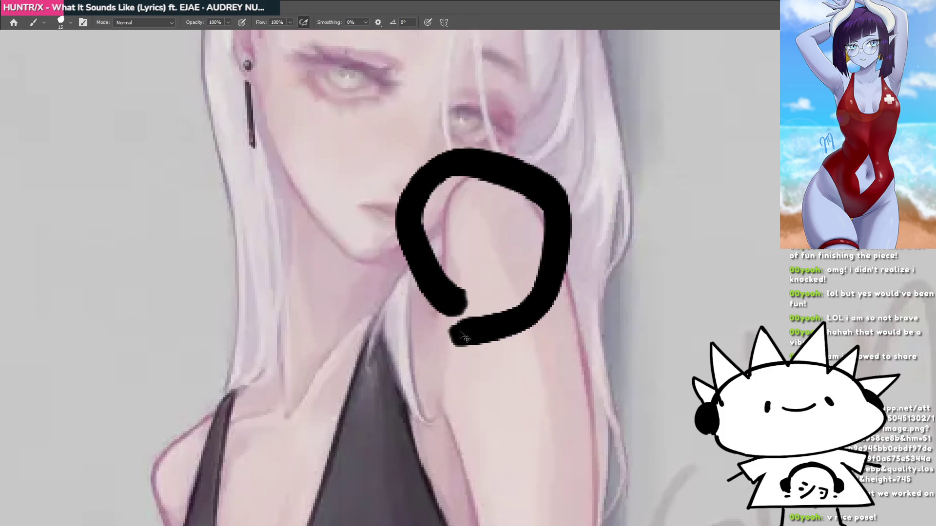
pyautogui.hotkey('ctrl', 'z')
pyautogui.scroll(-3, 468, 257)
pyautogui.scroll(2, 461, 346)
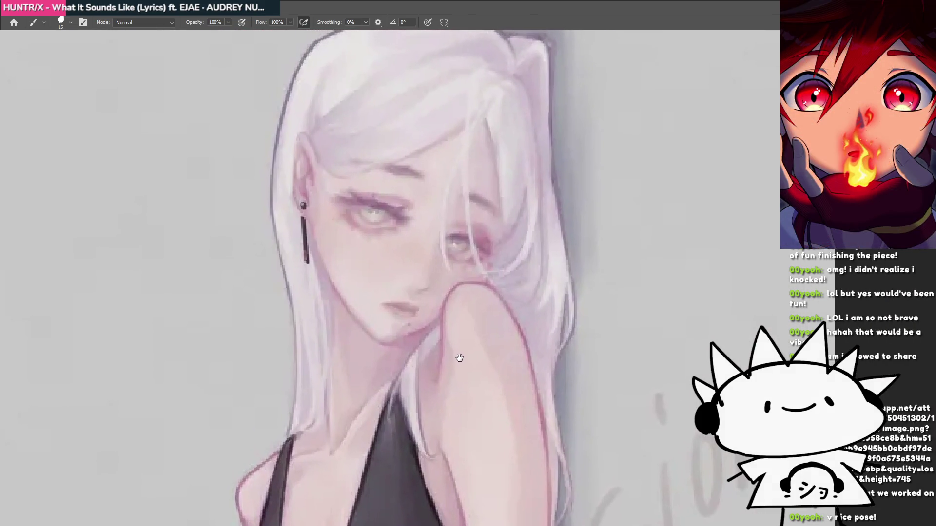
pyautogui.scroll(-2, 522, 314)
pyautogui.scroll(-5, 474, 261)
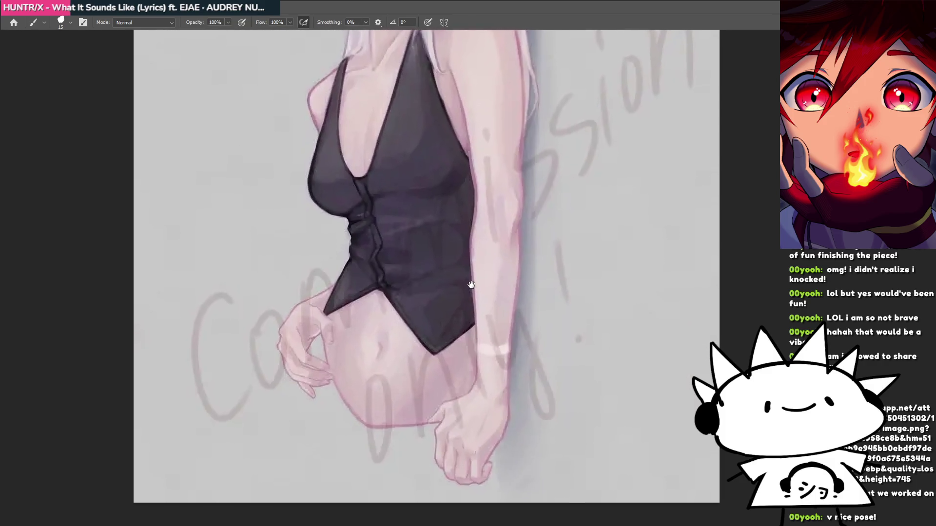
pyautogui.scroll(2, 361, 345)
pyautogui.scroll(2, 362, 344)
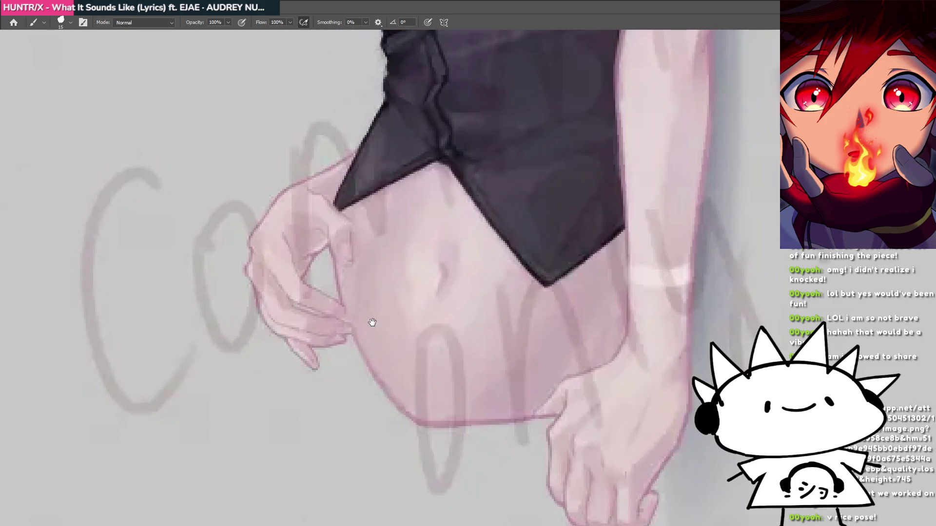
pyautogui.moveTo(372, 324)
pyautogui.mouseDown()
pyautogui.moveTo(214, 333)
pyautogui.moveTo(385, 210)
pyautogui.moveTo(375, 321)
pyautogui.mouseUp()
pyautogui.moveTo(507, 396)
pyautogui.mouseDown()
pyautogui.moveTo(449, 334)
pyautogui.moveTo(446, 383)
pyautogui.moveTo(649, 374)
pyautogui.moveTo(473, 328)
pyautogui.mouseUp()
pyautogui.hotkey('ctrl', 'z')
pyautogui.hotkey('ctrl', 'z')
pyautogui.hotkey('ctrl', 'z')
pyautogui.moveTo(384, 298)
pyautogui.mouseDown()
pyautogui.moveTo(422, 325)
pyautogui.moveTo(384, 347)
pyautogui.mouseUp()
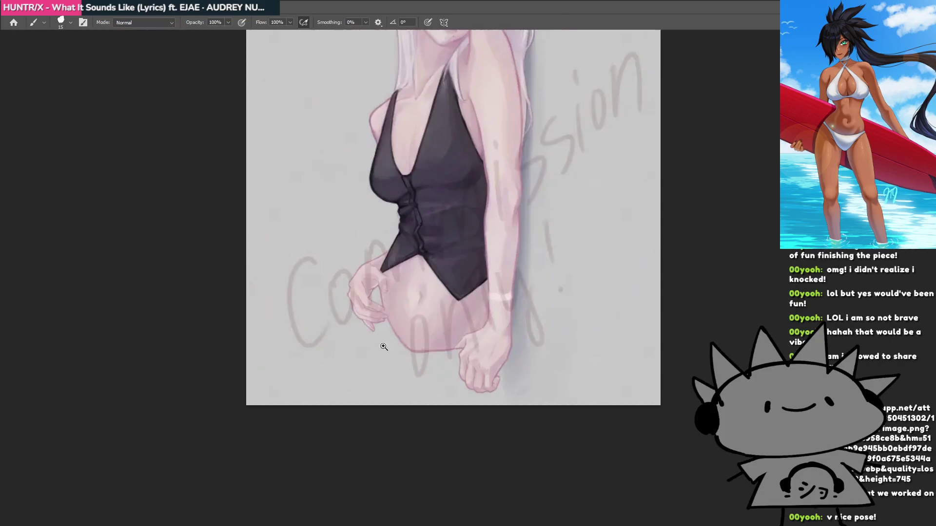
pyautogui.scroll(5, 384, 347)
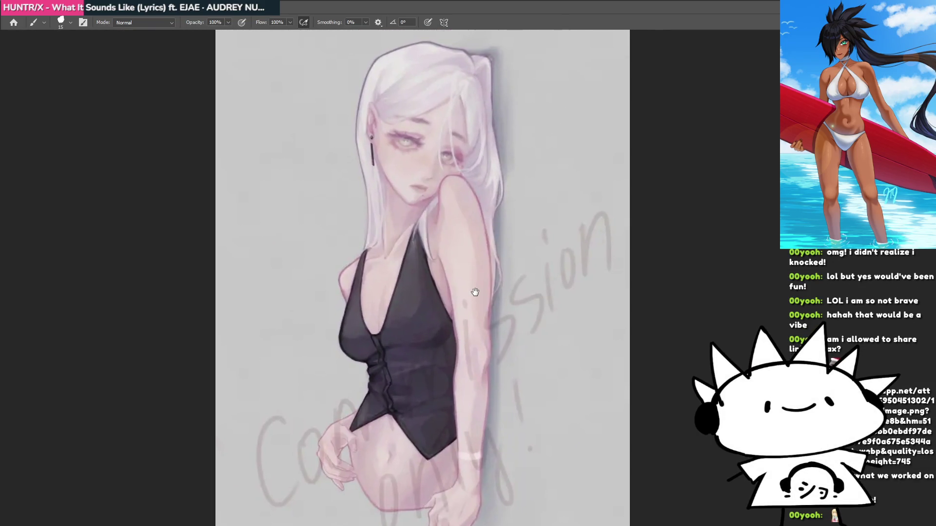
pyautogui.moveTo(474, 292); pyautogui.dragTo(475, 246)
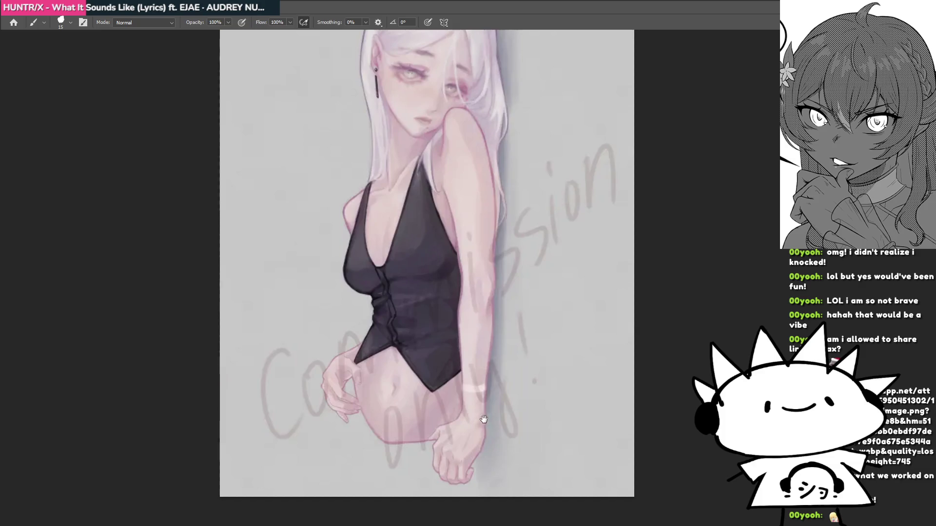
pyautogui.scroll(4, 469, 320)
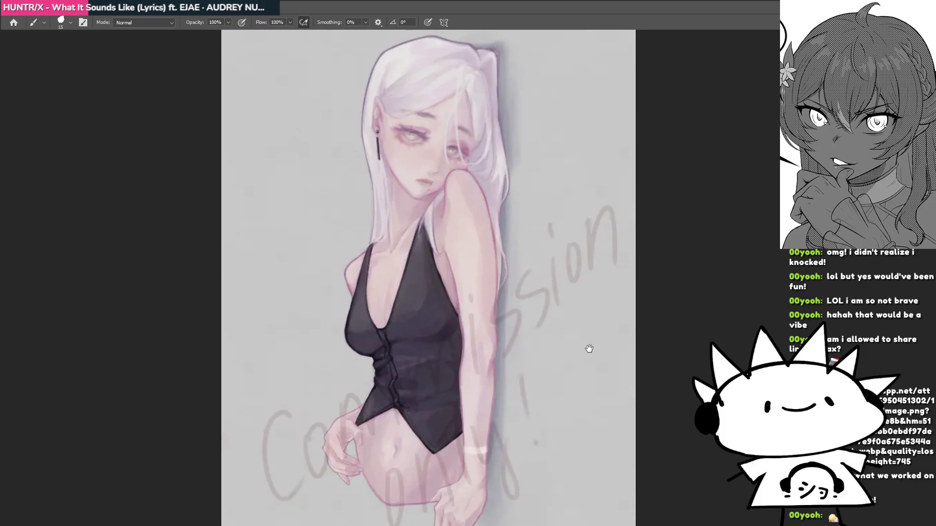
pyautogui.moveTo(589, 348); pyautogui.dragTo(599, 344)
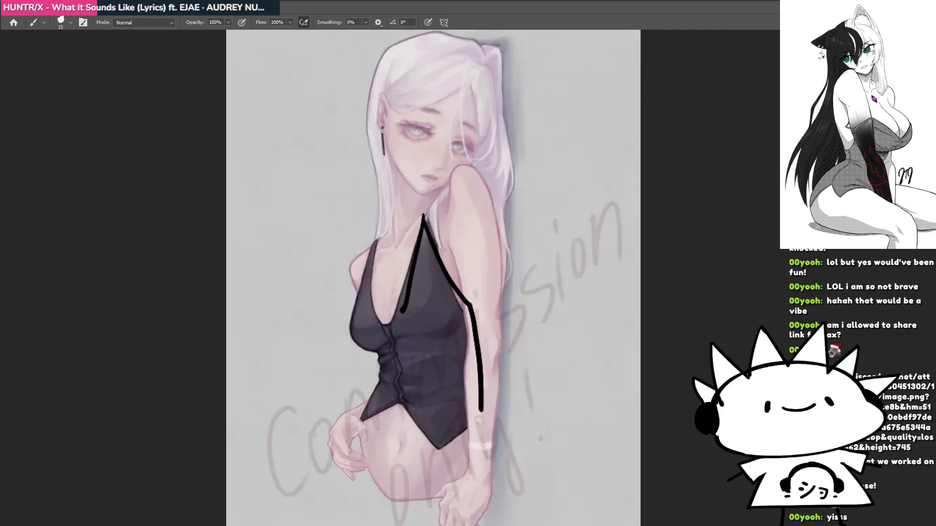
pyautogui.hotkey('ctrl', 'z')
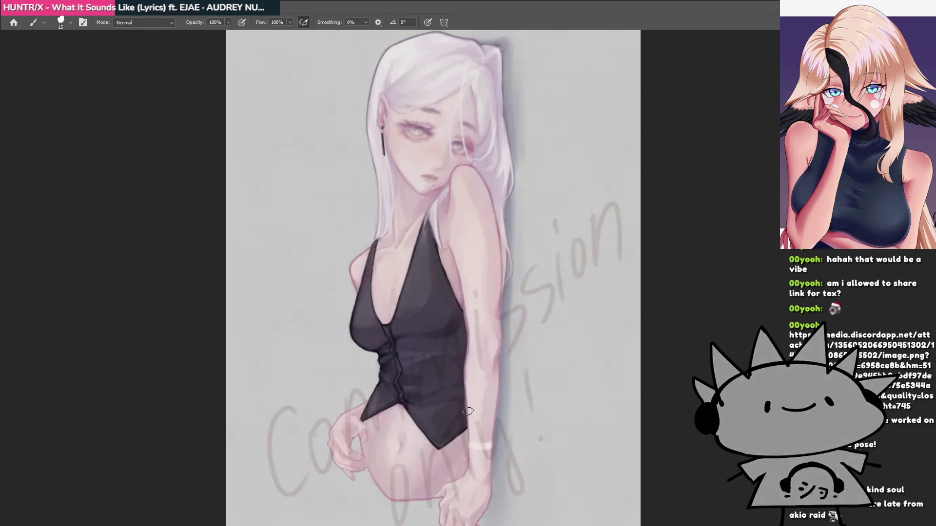
pyautogui.moveTo(432, 259); pyautogui.dragTo(429, 328)
pyautogui.keyDown('ctrl'); pyautogui.click(452, 202); pyautogui.keyUp('ctrl')
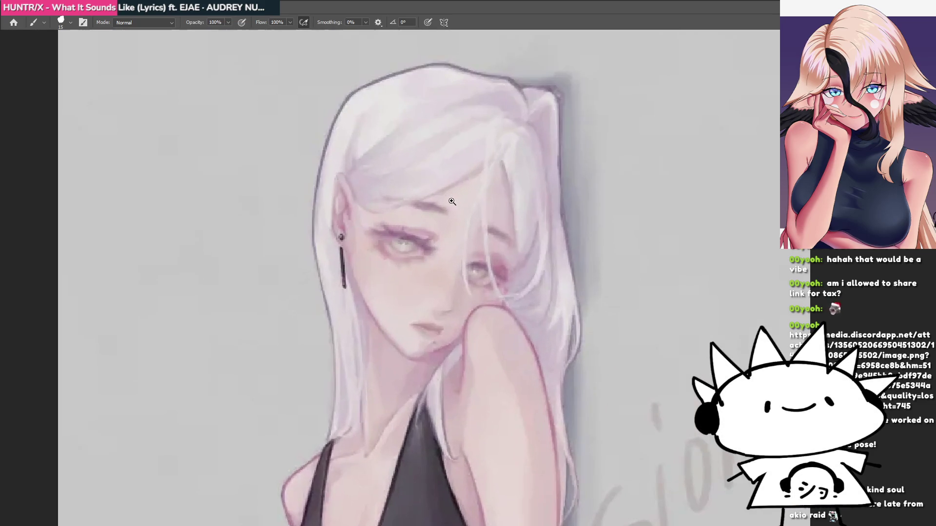
pyautogui.moveTo(459, 230); pyautogui.dragTo(463, 186)
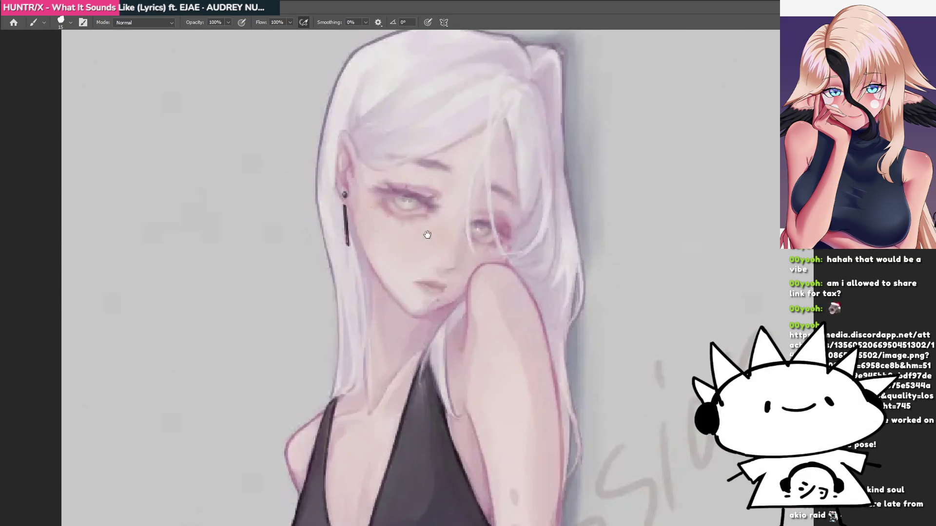
pyautogui.moveTo(429, 258)
pyautogui.mouseDown()
pyautogui.moveTo(497, 201)
pyautogui.moveTo(463, 255)
pyautogui.moveTo(413, 222)
pyautogui.mouseUp()
pyautogui.keyDown('alt'); pyautogui.click(412, 222); pyautogui.keyUp('alt')
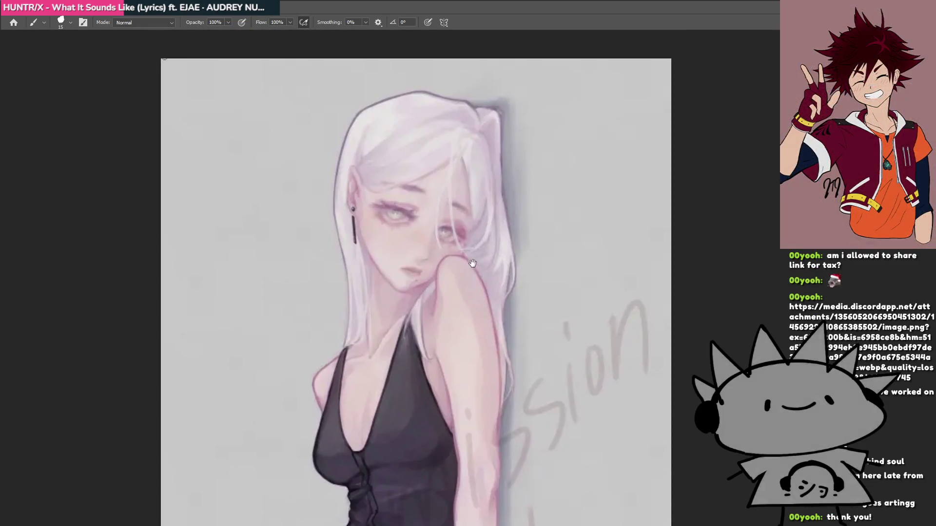
pyautogui.keyDown('ctrl'); pyautogui.click(490, 125); pyautogui.keyUp('ctrl')
pyautogui.keyDown('alt'); pyautogui.click(490, 126); pyautogui.keyUp('alt')
pyautogui.keyDown('alt'); pyautogui.click(481, 142); pyautogui.keyUp('alt')
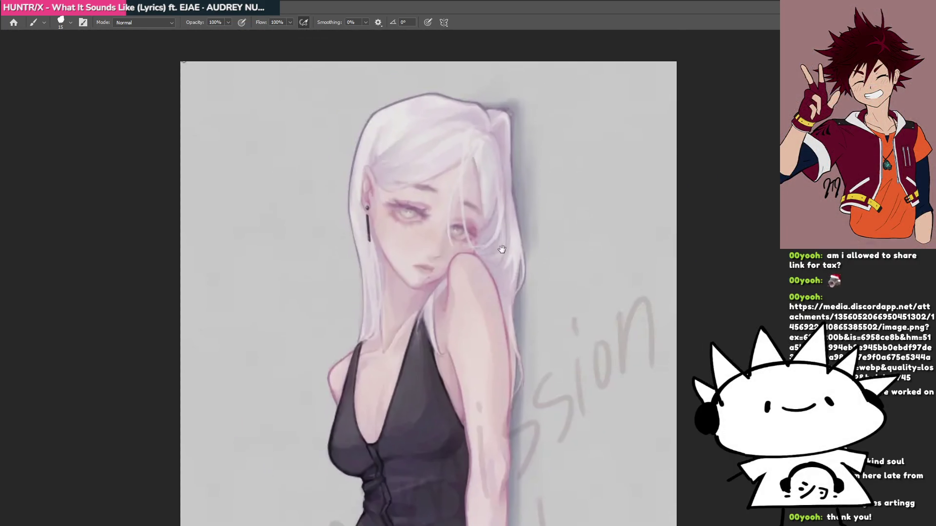
pyautogui.moveTo(487, 253)
pyautogui.mouseDown()
pyautogui.moveTo(501, 207)
pyautogui.moveTo(490, 229)
pyautogui.mouseUp()
pyautogui.keyDown('alt'); pyautogui.click(490, 228); pyautogui.keyUp('alt')
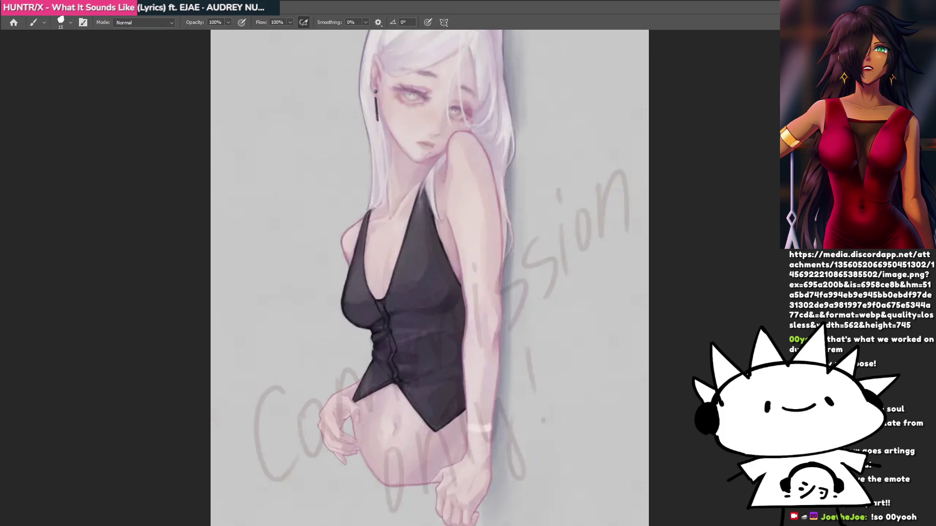
pyautogui.scroll(3, 429, 277)
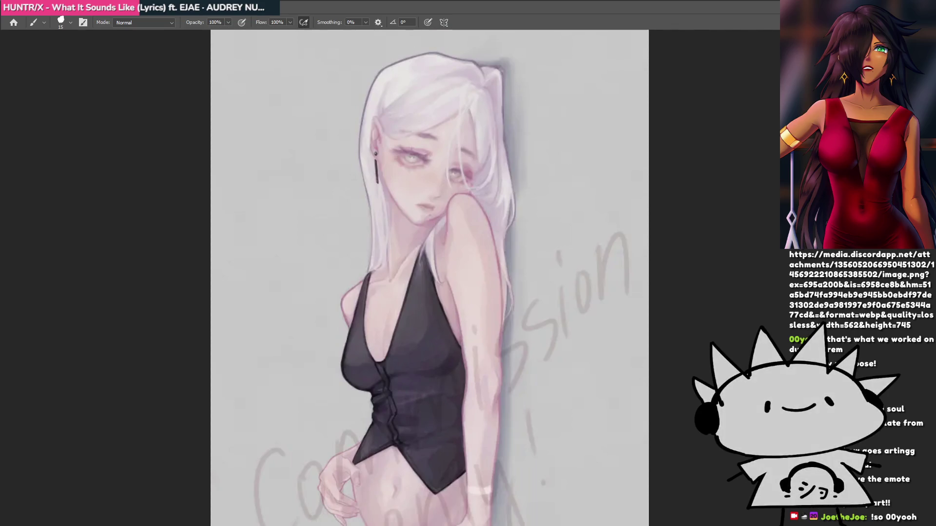
pyautogui.scroll(-1, 429, 278)
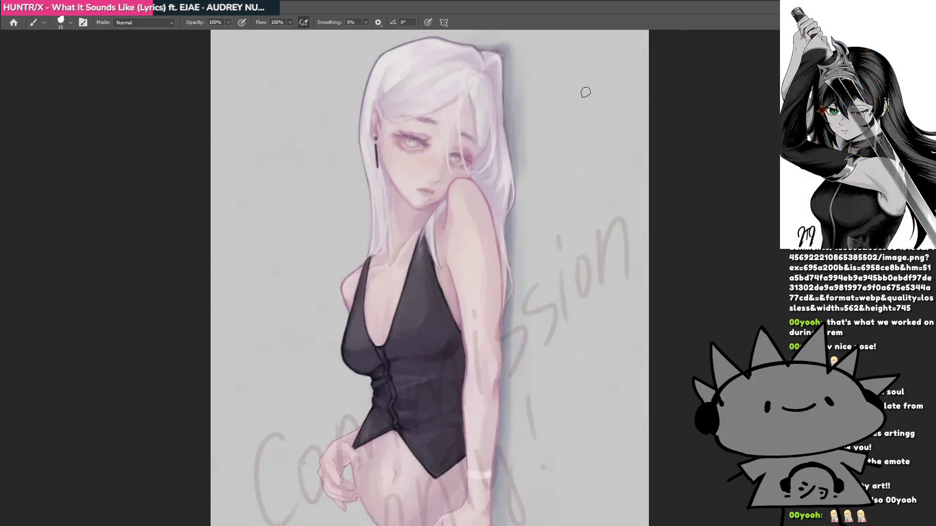
pyautogui.moveTo(570, 122)
pyautogui.mouseDown()
pyautogui.moveTo(558, 175)
pyautogui.moveTo(555, 151)
pyautogui.moveTo(522, 163)
pyautogui.mouseUp()
pyautogui.scroll(-3, 555, 151)
pyautogui.scroll(3, 532, 180)
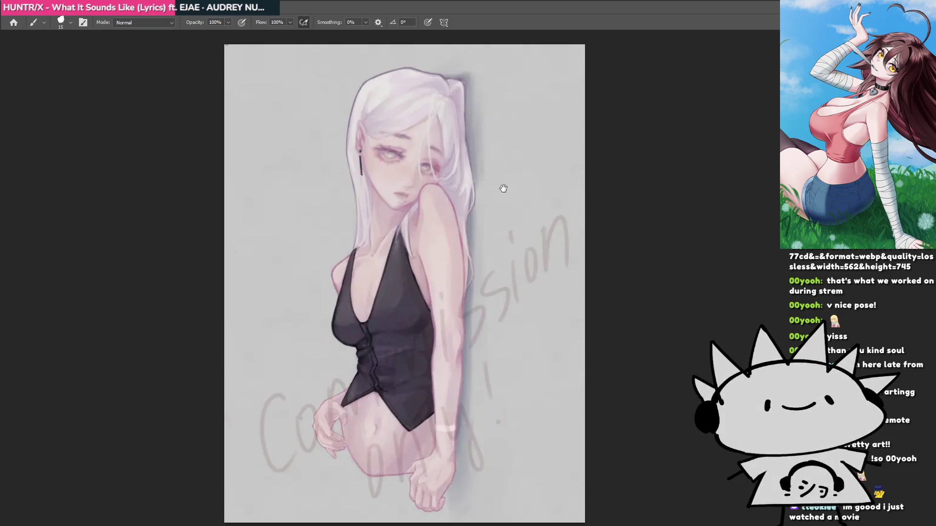
pyautogui.moveTo(501, 190)
pyautogui.mouseDown()
pyautogui.moveTo(516, 181)
pyautogui.moveTo(496, 175)
pyautogui.moveTo(520, 190)
pyautogui.moveTo(514, 195)
pyautogui.mouseUp()
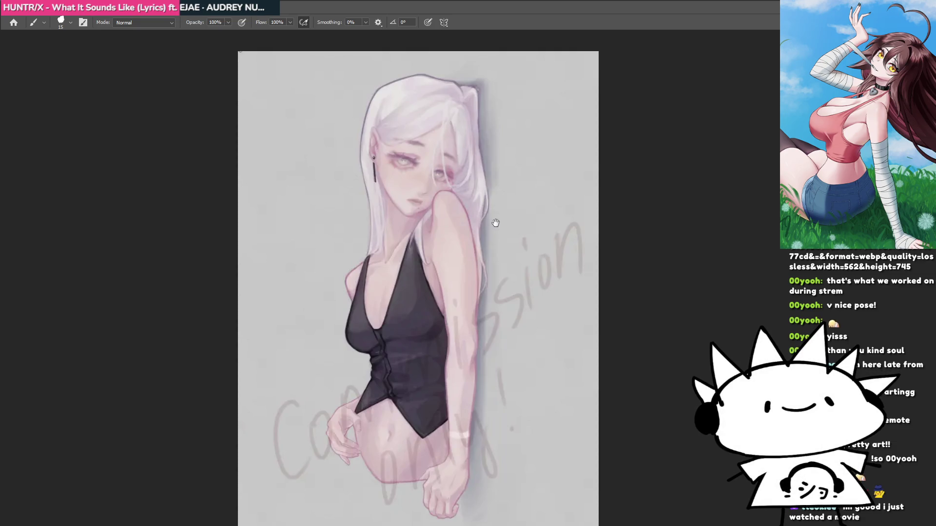
pyautogui.scroll(3, 479, 309)
pyautogui.scroll(3, 345, 268)
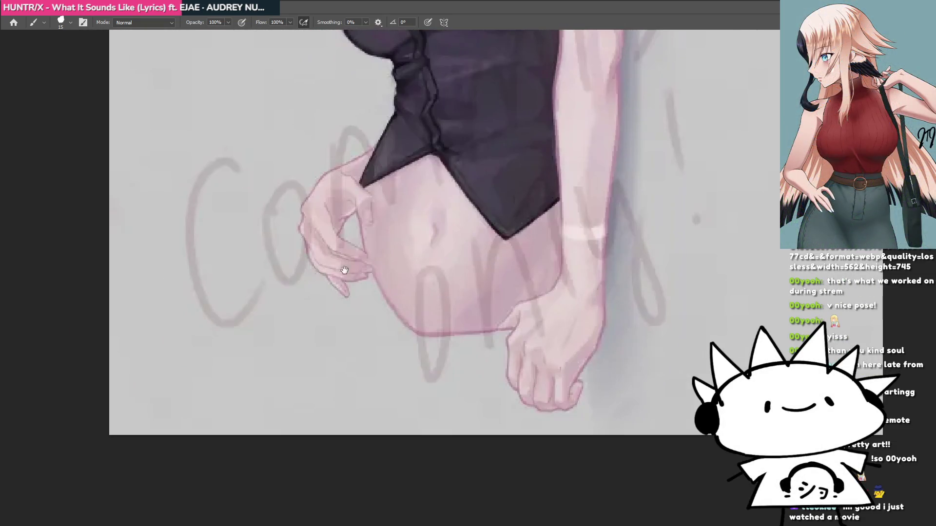
pyautogui.scroll(3, 397, 261)
pyautogui.moveTo(437, 306)
pyautogui.mouseDown()
pyautogui.moveTo(408, 347)
pyautogui.moveTo(391, 79)
pyautogui.moveTo(428, 303)
pyautogui.mouseUp()
pyautogui.hotkey('ctrl', 'z')
pyautogui.moveTo(426, 358)
pyautogui.mouseDown()
pyautogui.moveTo(284, 164)
pyautogui.moveTo(418, 329)
pyautogui.mouseUp()
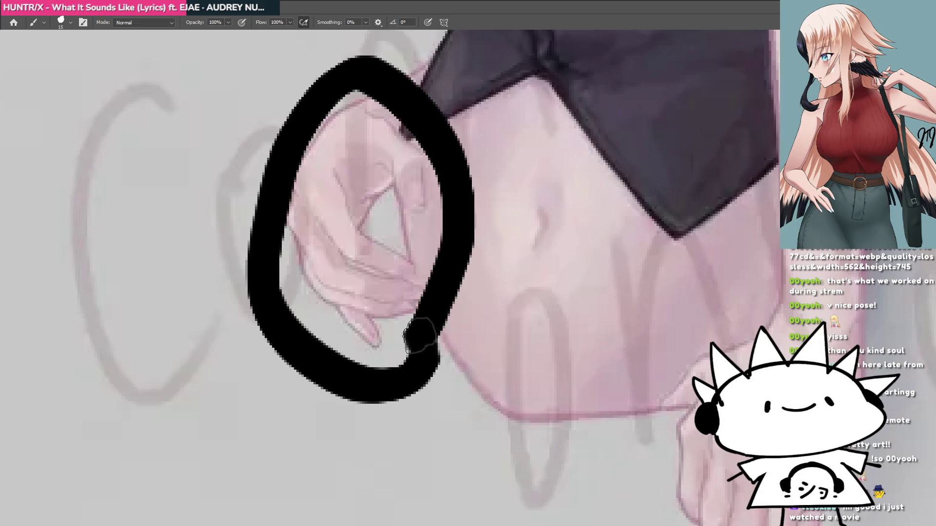
pyautogui.hotkey('ctrl', 'z')
pyautogui.moveTo(435, 267); pyautogui.dragTo(472, 303)
pyautogui.scroll(-10, 486, 239)
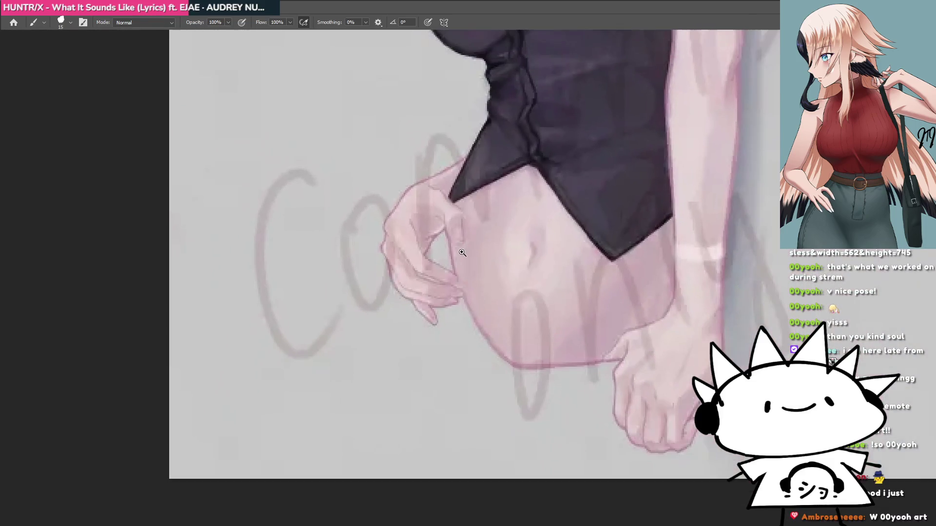
pyautogui.scroll(-5, 474, 264)
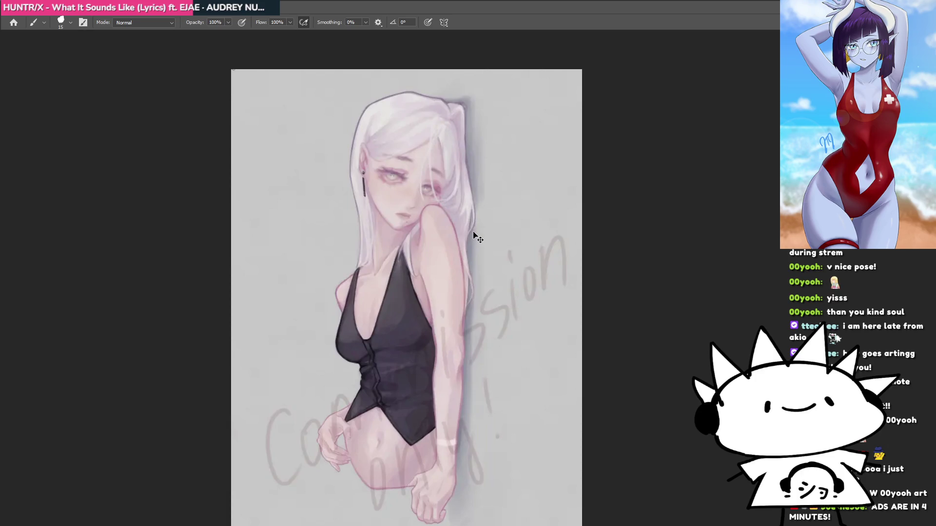
# Return to the mirror-selfie sketch and frame the head and phone, discarding trial ear strokes.
pyautogui.hotkey('ctrl', 'Tab')
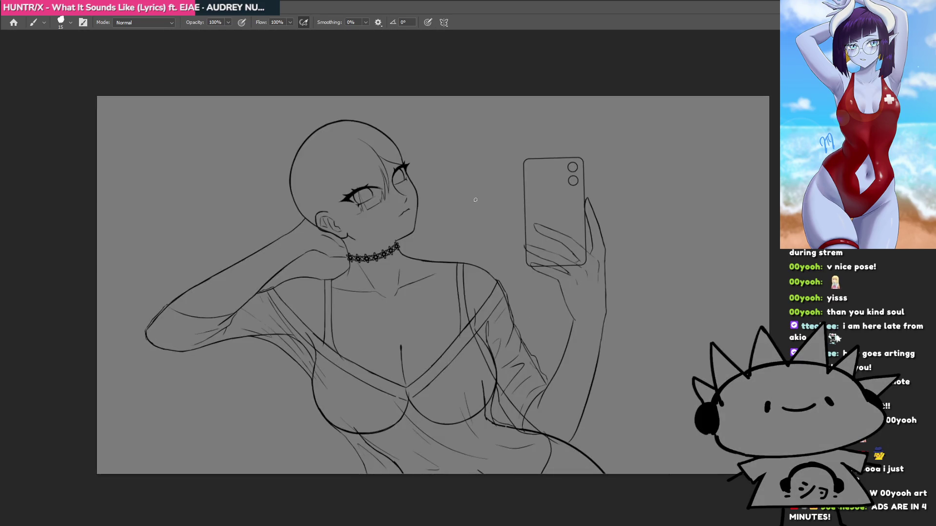
pyautogui.scroll(4, 488, 250)
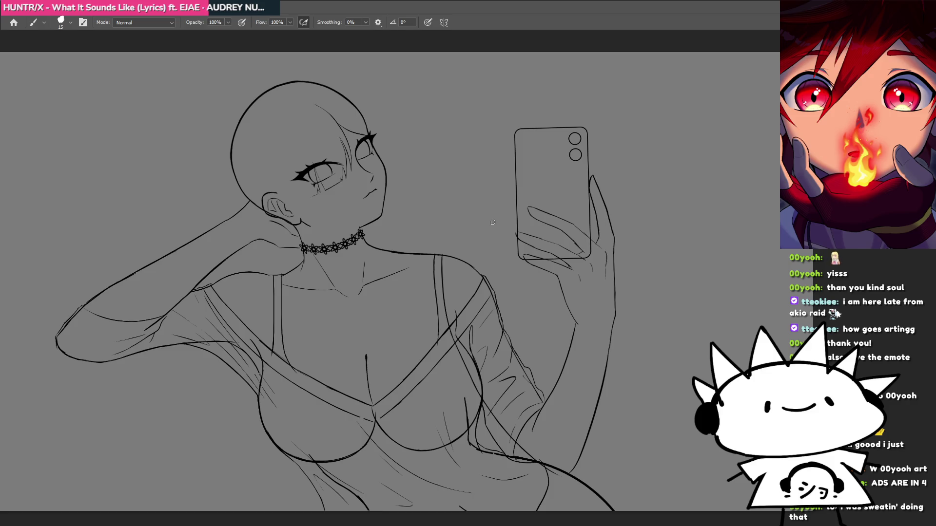
pyautogui.moveTo(352, 209); pyautogui.dragTo(479, 198)
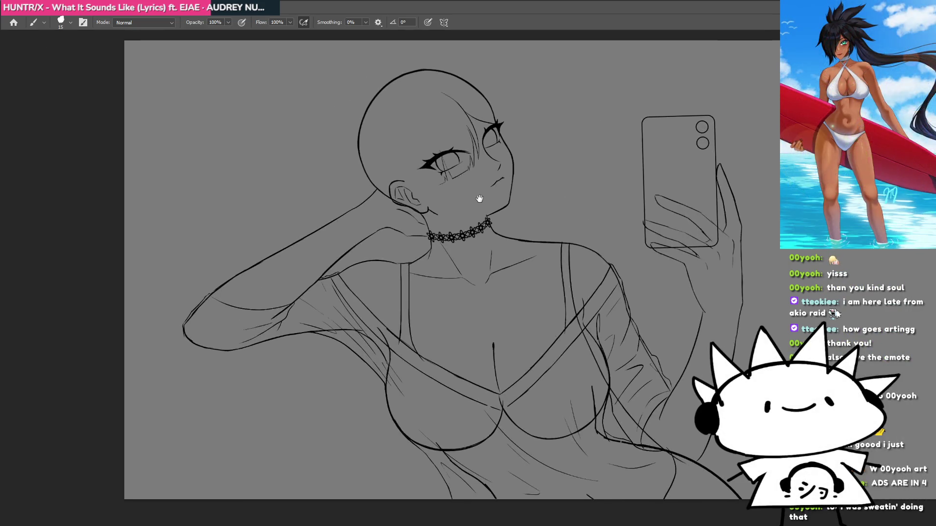
pyautogui.scroll(3, 443, 196)
pyautogui.moveTo(341, 208)
pyautogui.mouseDown()
pyautogui.moveTo(488, 205)
pyautogui.moveTo(429, 293)
pyautogui.mouseUp()
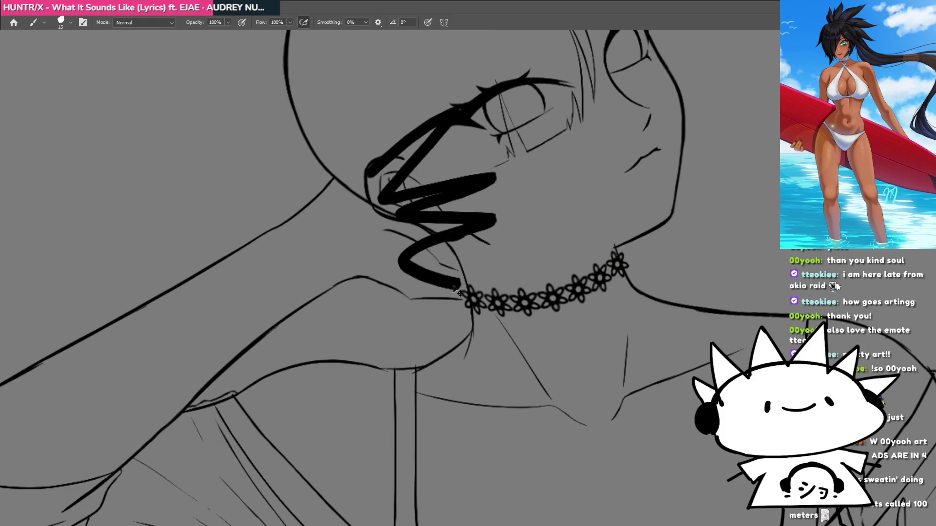
pyautogui.hotkey('ctrl', 'z')
pyautogui.moveTo(353, 219); pyautogui.dragTo(504, 240)
pyautogui.hotkey('ctrl', 'z')
pyautogui.scroll(-3, 478, 244)
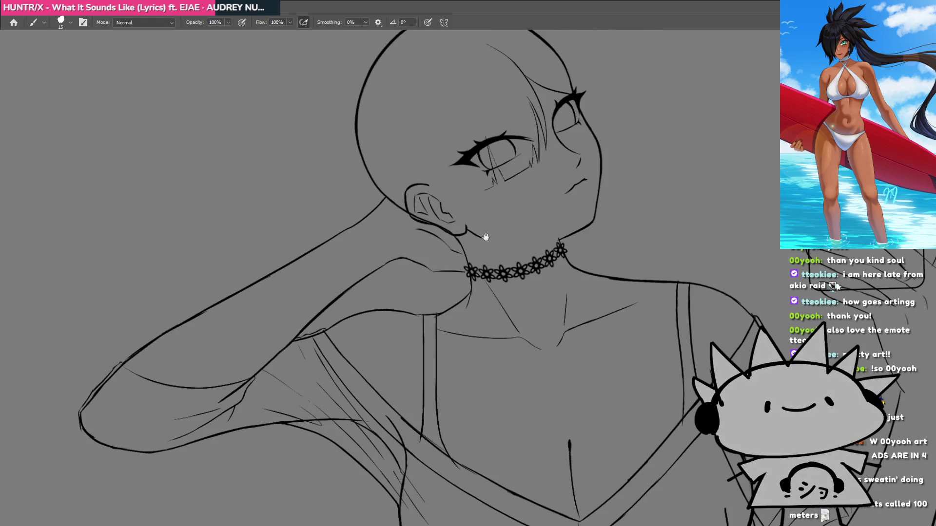
pyautogui.scroll(2, 485, 237)
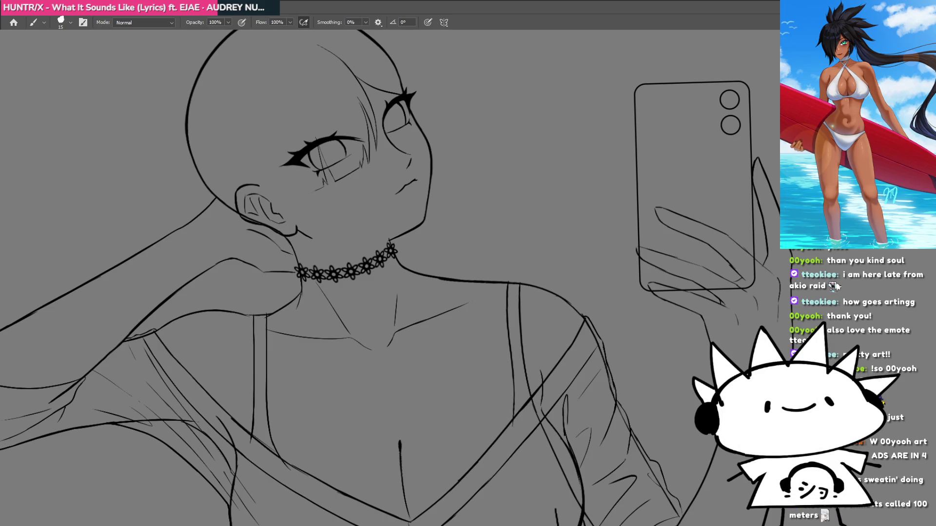
pyautogui.moveTo(587, 231); pyautogui.dragTo(450, 240)
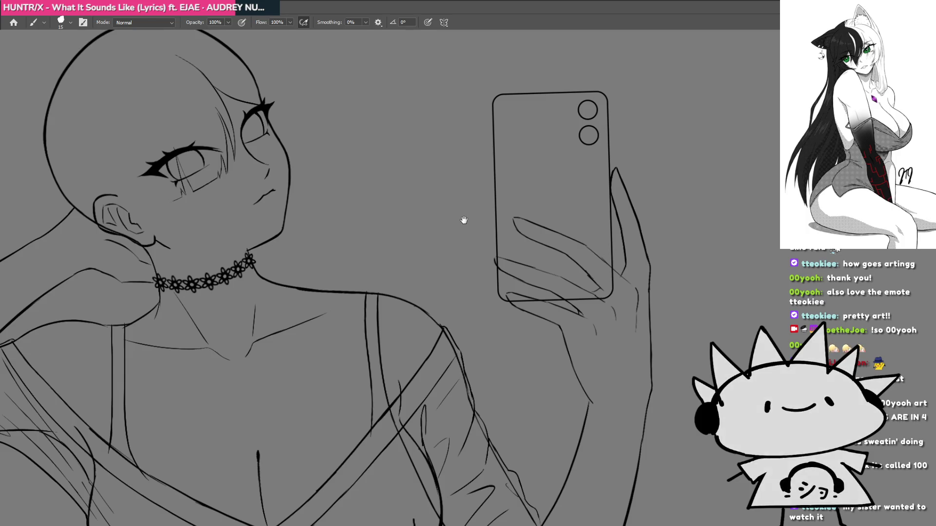
pyautogui.moveTo(463, 217)
pyautogui.mouseDown()
pyautogui.moveTo(529, 255)
pyautogui.moveTo(583, 236)
pyautogui.moveTo(573, 252)
pyautogui.mouseUp()
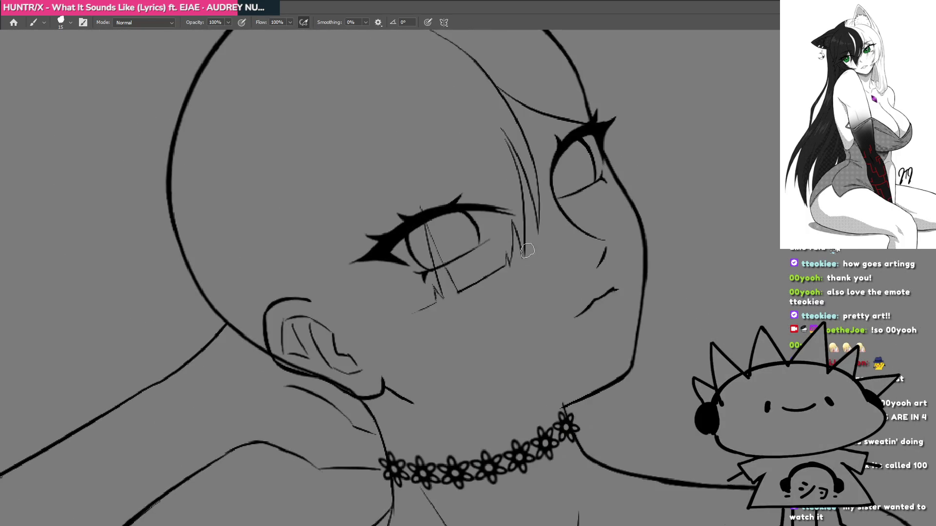
pyautogui.scroll(-3, 508, 276)
pyautogui.scroll(1, 462, 298)
pyautogui.moveTo(462, 298); pyautogui.dragTo(461, 177)
pyautogui.hotkey('ctrl', 'z')
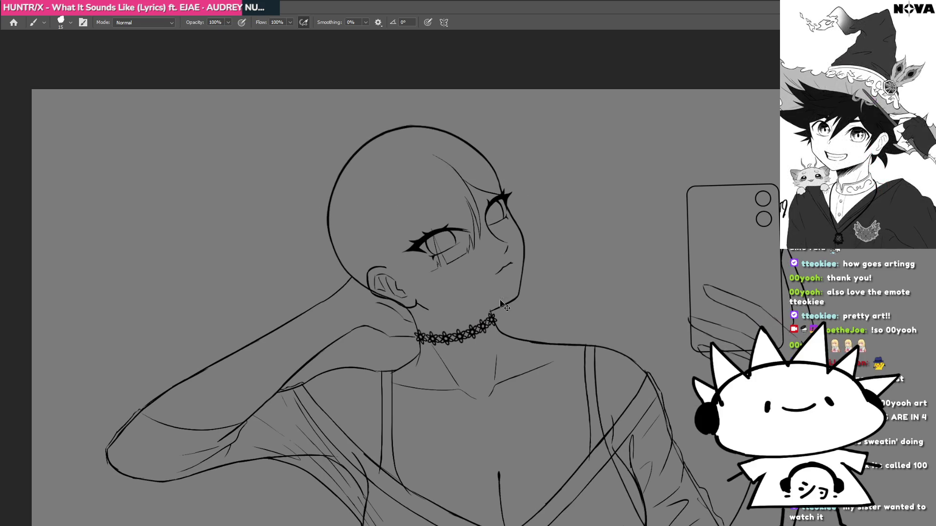
pyautogui.moveTo(486, 282); pyautogui.dragTo(494, 296)
pyautogui.scroll(5, 494, 296)
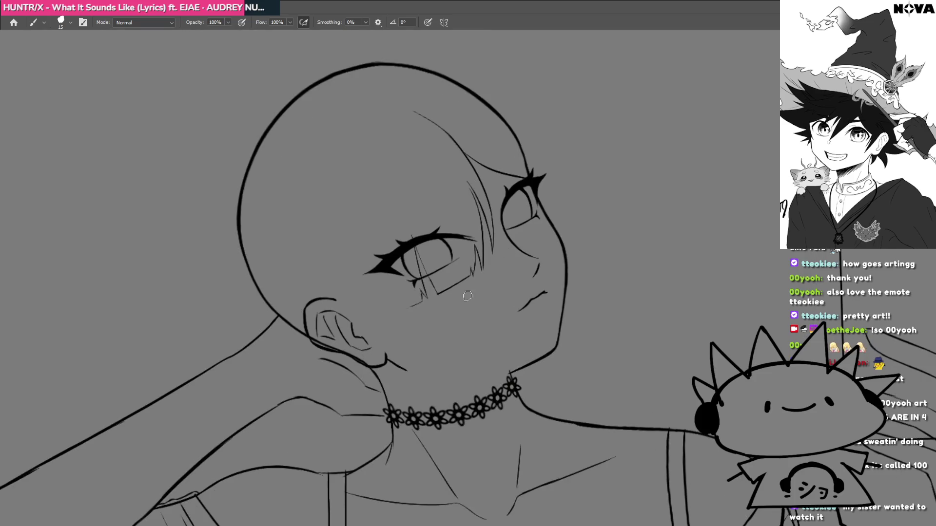
pyautogui.scroll(1, 512, 271)
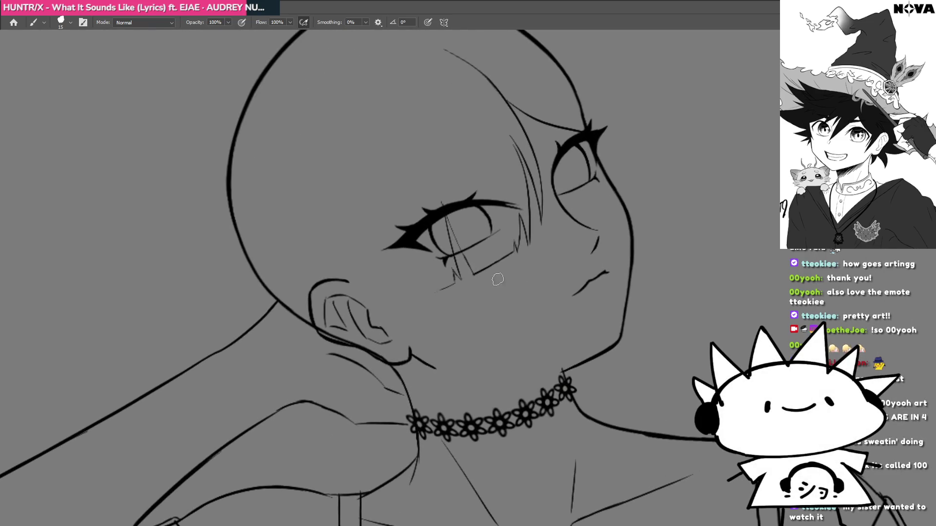
pyautogui.moveTo(483, 291); pyautogui.dragTo(581, 211)
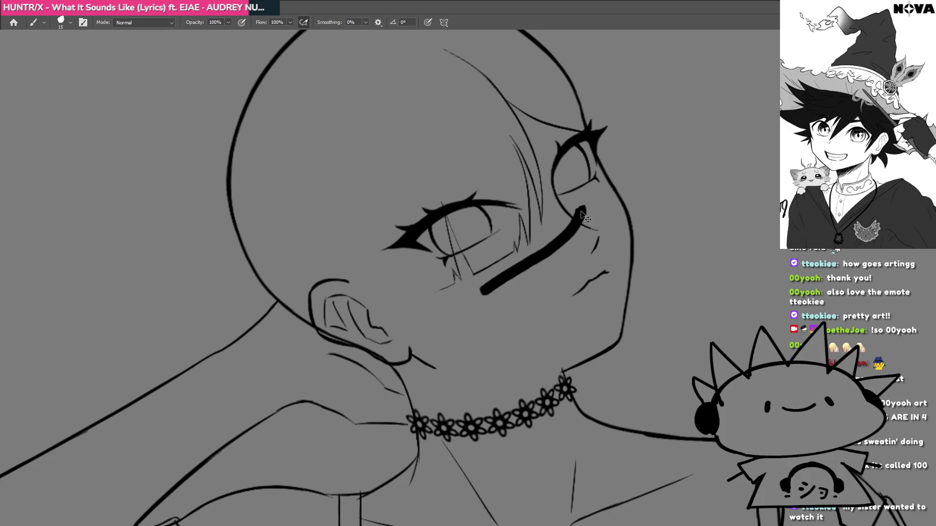
pyautogui.hotkey('ctrl', 'z')
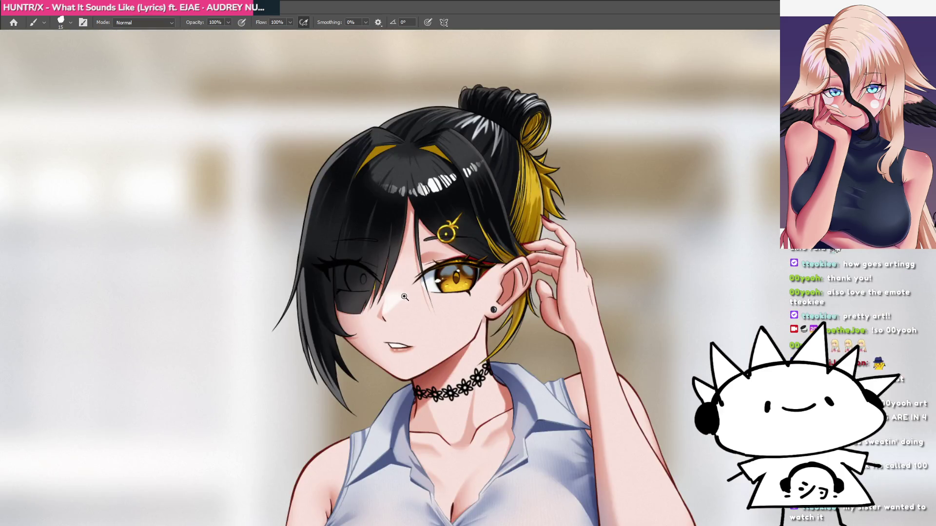
pyautogui.click(404, 297)
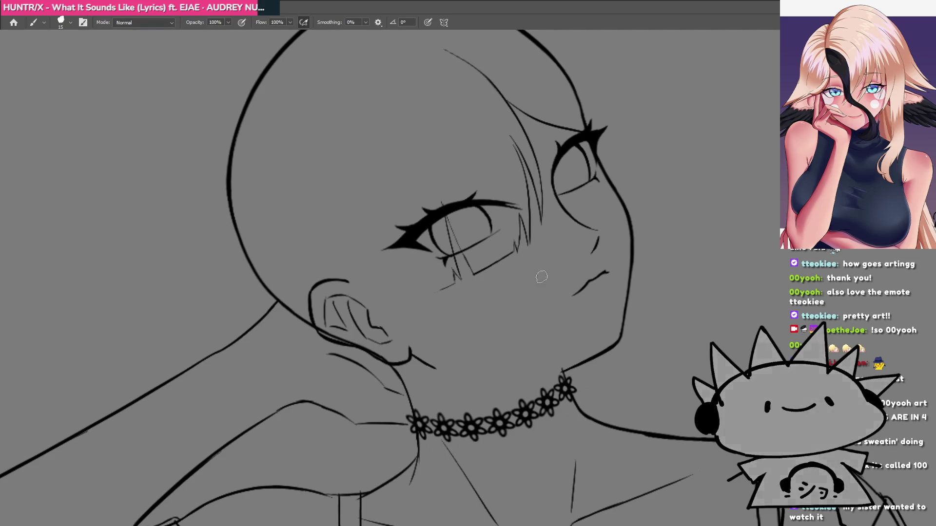
pyautogui.moveTo(544, 260); pyautogui.dragTo(533, 271)
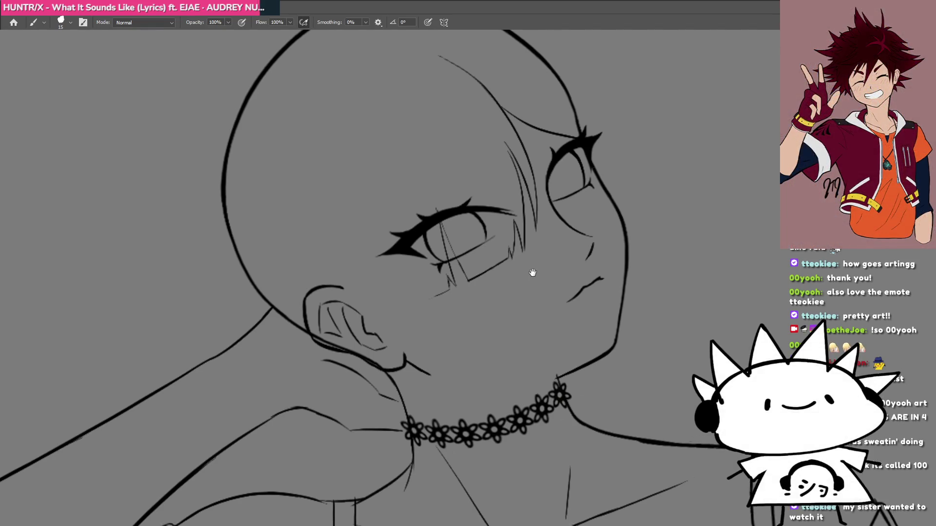
pyautogui.moveTo(624, 130); pyautogui.dragTo(409, 276)
pyautogui.moveTo(441, 316); pyautogui.dragTo(627, 129)
pyautogui.hotkey('ctrl', 'z')
pyautogui.hotkey('ctrl', 'z')
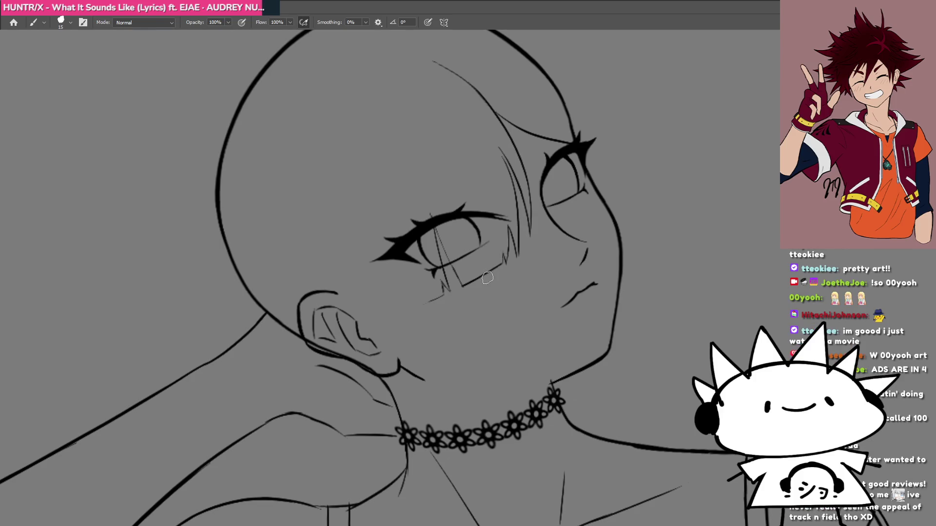
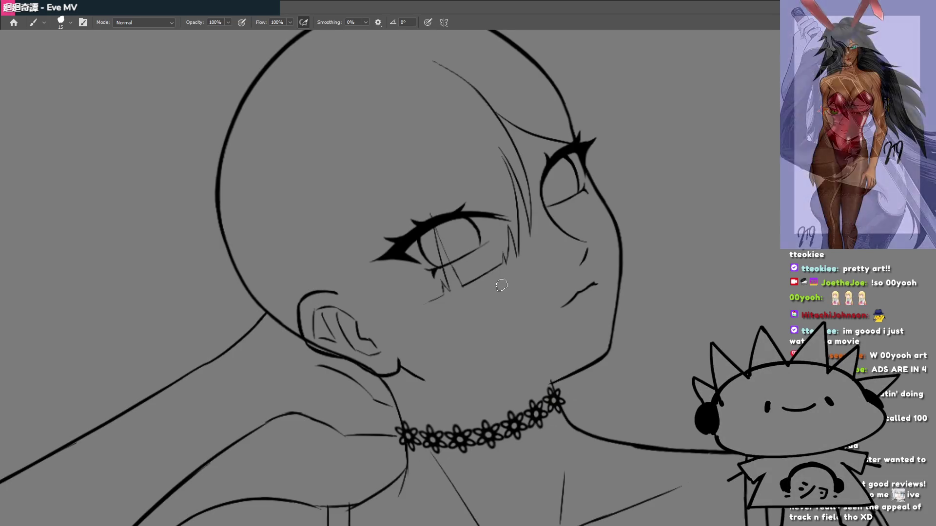
# Draw a curved hair strand on the forehead toward the left eye, redrawn slightly further left.
pyautogui.moveTo(447, 317)
pyautogui.mouseDown()
pyautogui.moveTo(493, 338)
pyautogui.moveTo(486, 338)
pyautogui.mouseUp()
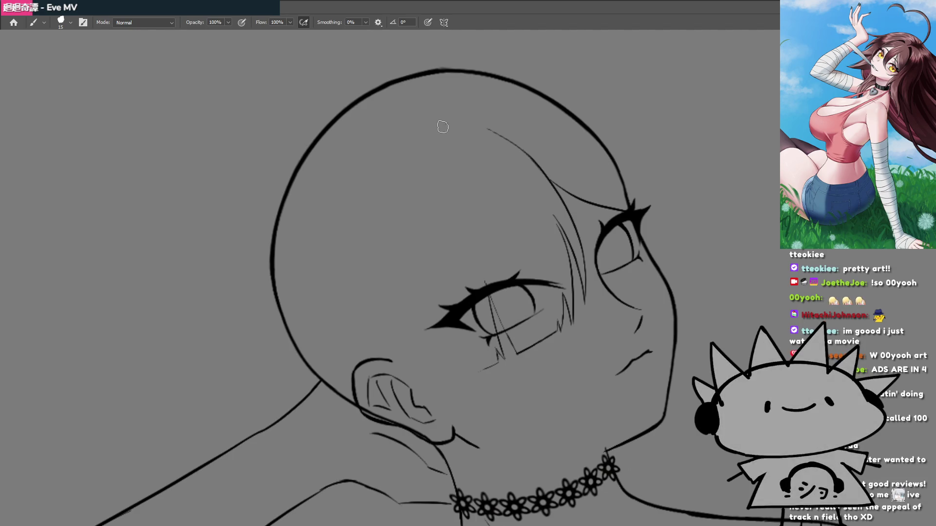
pyautogui.moveTo(446, 124)
pyautogui.mouseDown()
pyautogui.moveTo(414, 203)
pyautogui.moveTo(429, 302)
pyautogui.mouseUp()
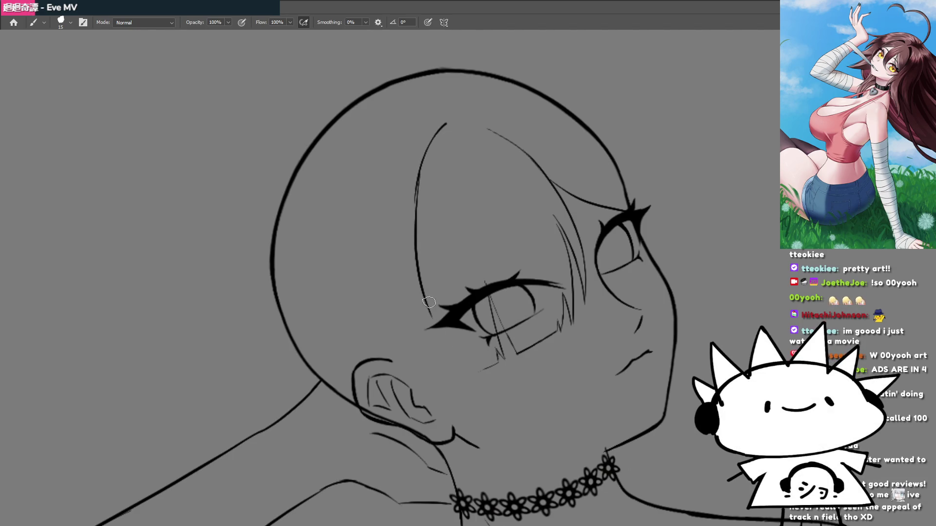
pyautogui.hotkey('ctrl', 'z')
pyautogui.moveTo(417, 190)
pyautogui.mouseDown()
pyautogui.moveTo(423, 314)
pyautogui.moveTo(451, 276)
pyautogui.mouseUp()
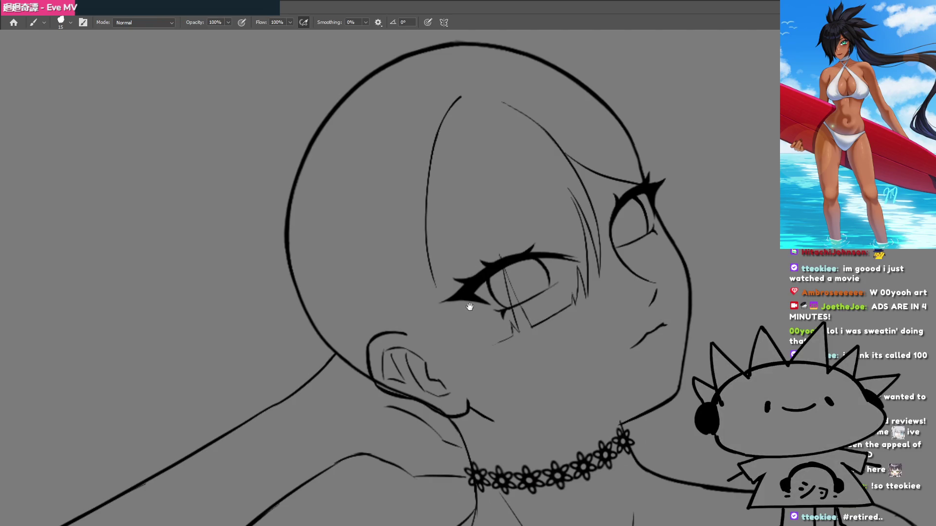
# Extend the forehead strand down past the eye toward the cheek, redrawing it until it fits.
pyautogui.scroll(3, 470, 306)
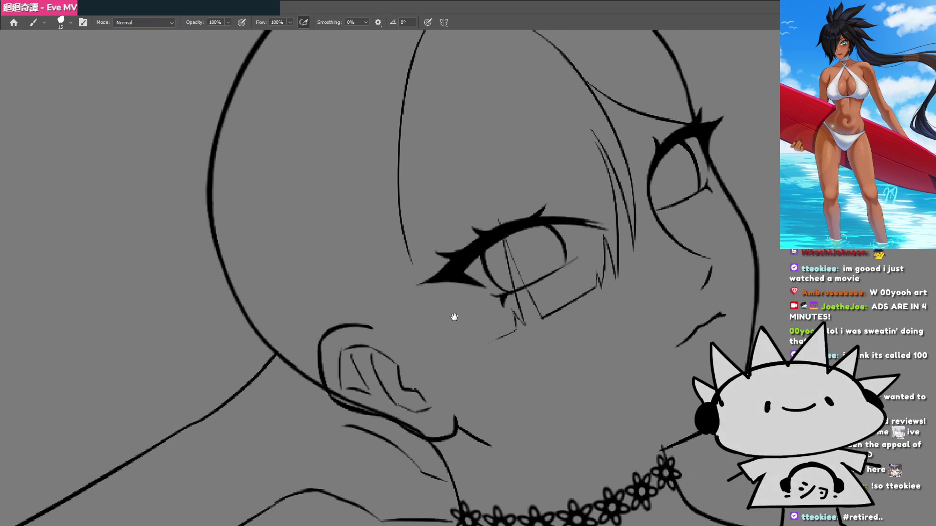
pyautogui.moveTo(454, 317); pyautogui.dragTo(475, 308)
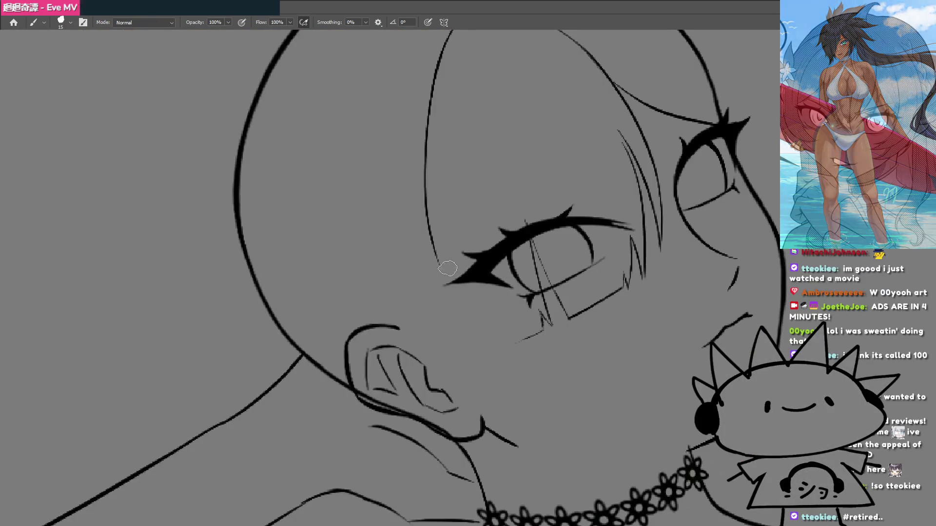
pyautogui.moveTo(430, 228); pyautogui.dragTo(478, 329)
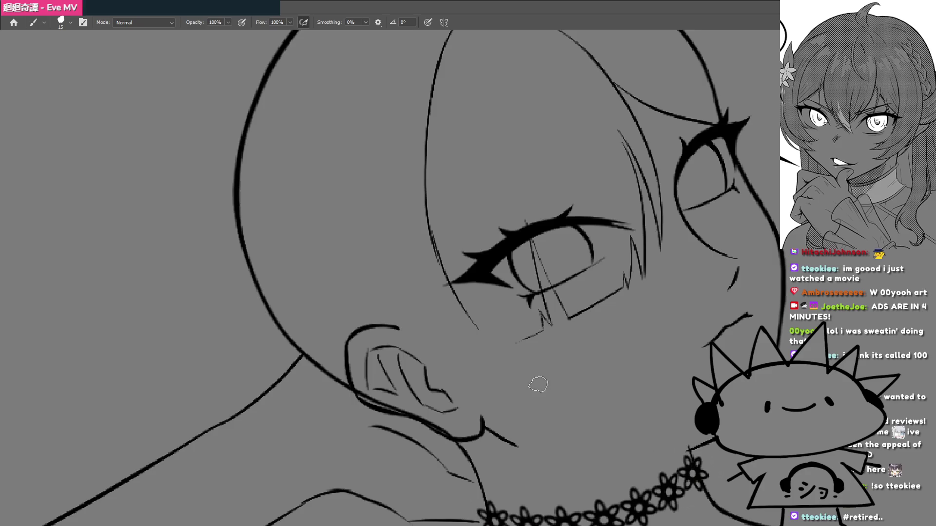
pyautogui.hotkey('ctrl', 'z')
pyautogui.moveTo(431, 231); pyautogui.dragTo(510, 370)
pyautogui.hotkey('ctrl', 'z')
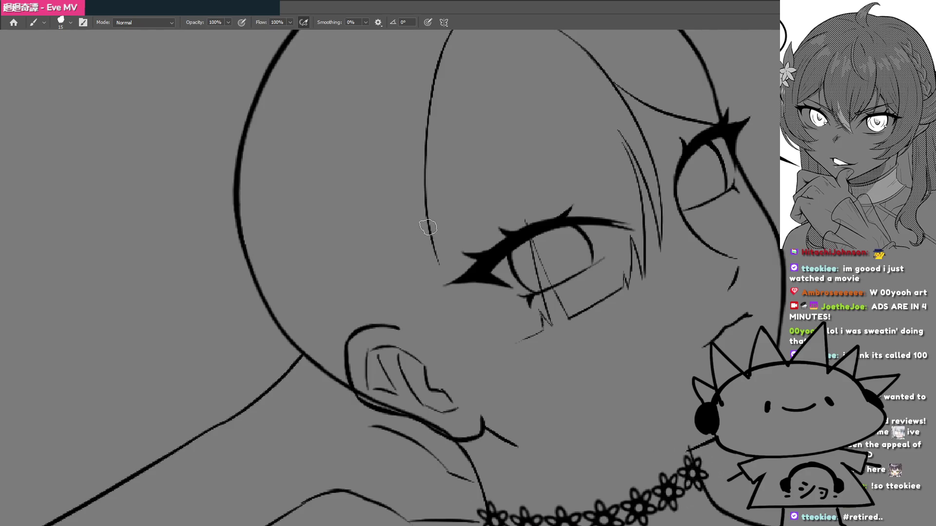
pyautogui.moveTo(424, 225); pyautogui.dragTo(508, 361)
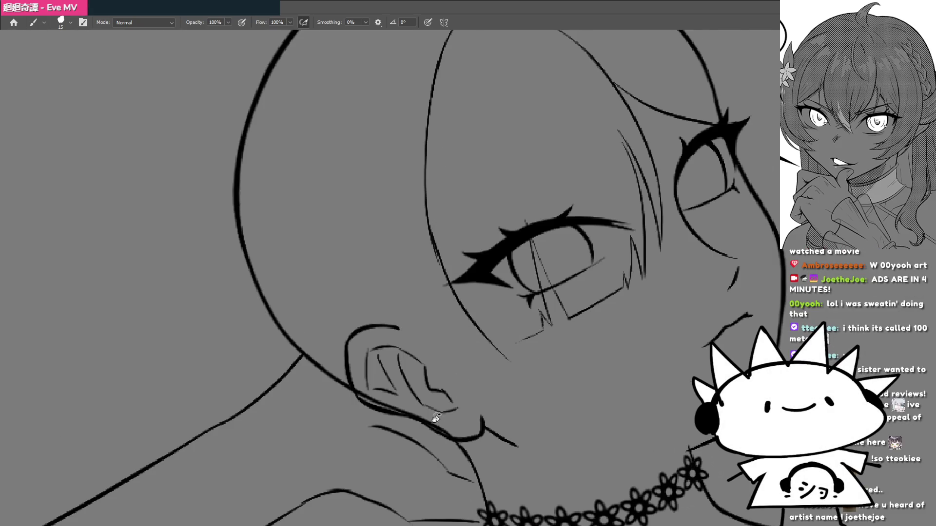
# With the canvas tilted, redraw the strand lower past the eye and add a segment beside it.
pyautogui.press('r')
pyautogui.moveTo(482, 330); pyautogui.dragTo(424, 347)
pyautogui.hotkey('ctrl', 'z')
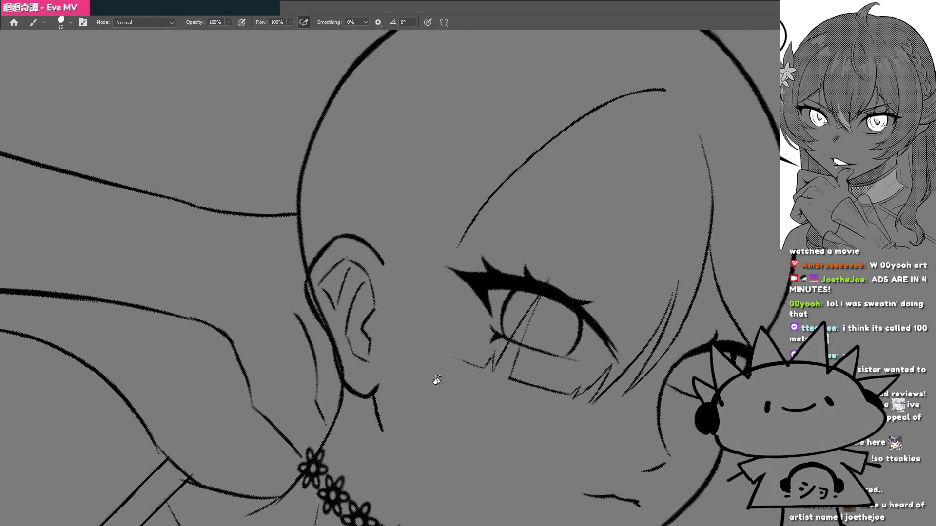
pyautogui.moveTo(438, 289); pyautogui.dragTo(443, 396)
pyautogui.moveTo(458, 245); pyautogui.dragTo(429, 324)
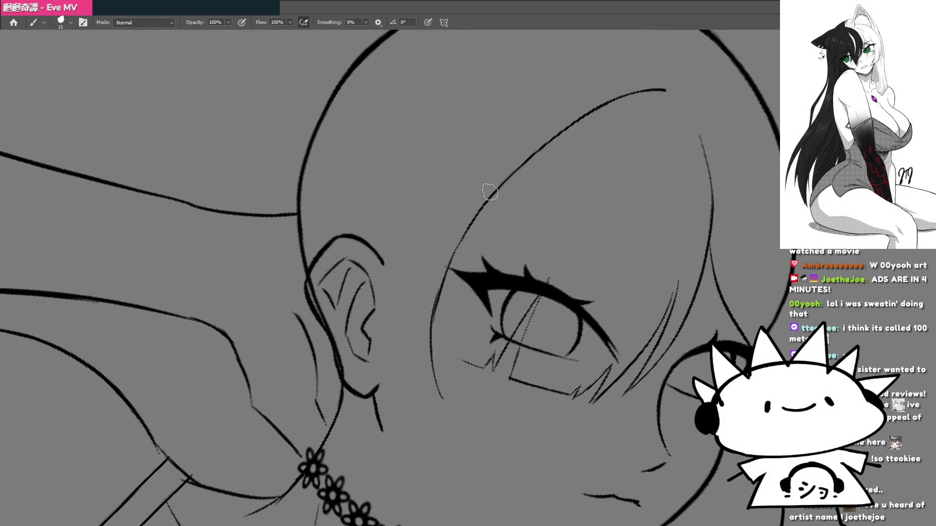
pyautogui.hotkey('ctrl', 'z')
pyautogui.hotkey('ctrl', 'z')
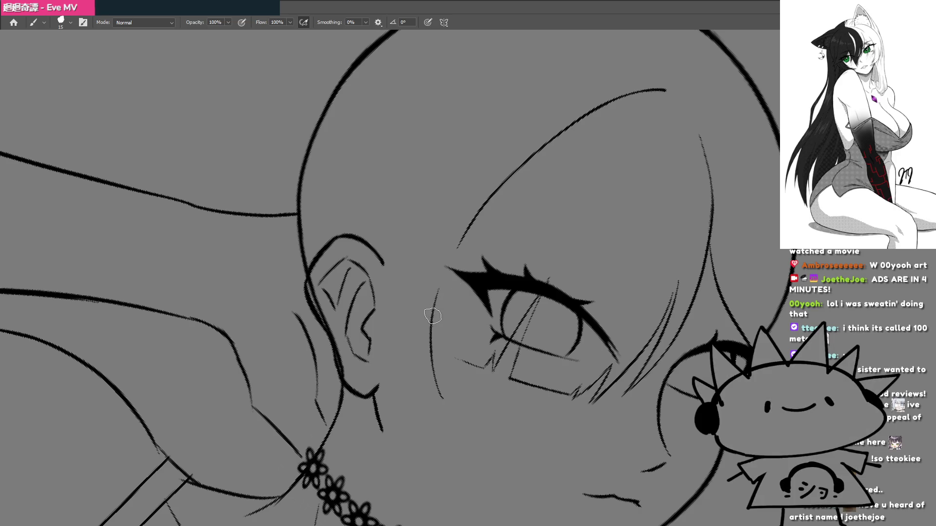
pyautogui.moveTo(475, 219); pyautogui.dragTo(434, 305)
# At a new rotation angle, extend the hair strand's curve upward.
pyautogui.press('Escape')
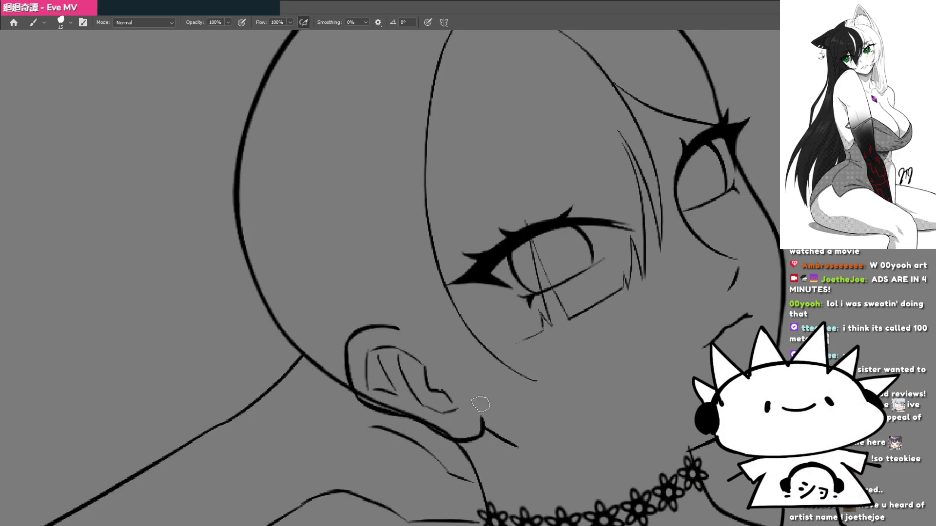
pyautogui.moveTo(481, 404)
pyautogui.mouseDown()
pyautogui.moveTo(447, 257)
pyautogui.moveTo(607, 235)
pyautogui.moveTo(524, 291)
pyautogui.mouseUp()
pyautogui.scroll(3, 520, 263)
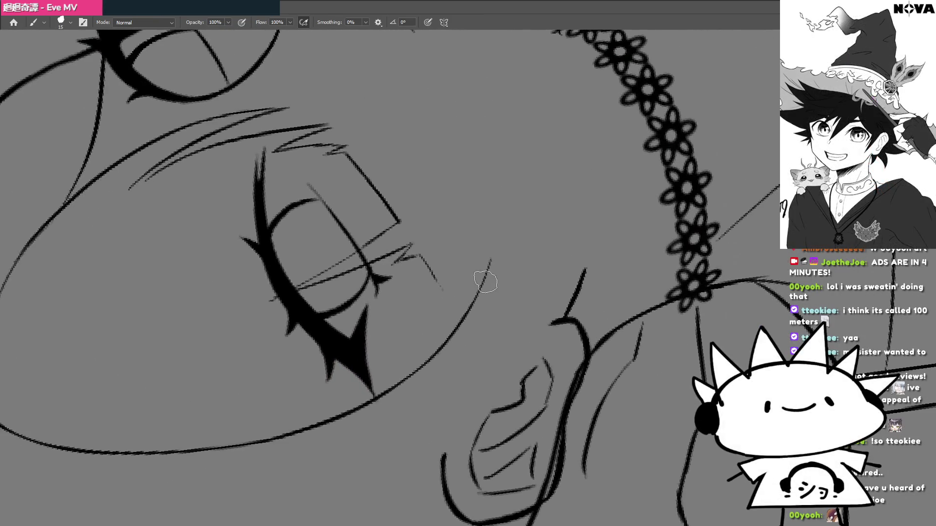
pyautogui.moveTo(491, 263); pyautogui.dragTo(503, 225)
pyautogui.press('Escape')
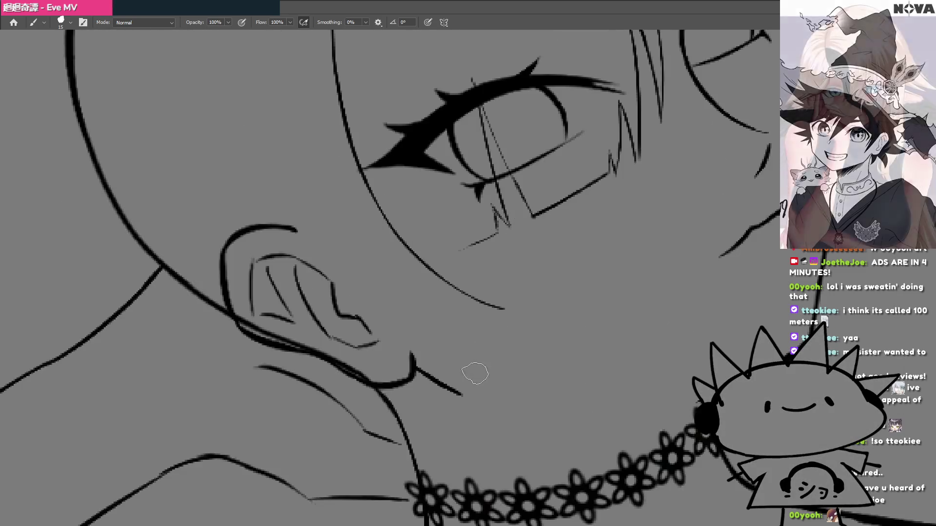
# Draw a slightly curved strand beside the cheek with the ear on top, then straighten the view.
pyautogui.press('r')
pyautogui.moveTo(476, 198)
pyautogui.mouseDown()
pyautogui.moveTo(416, 393)
pyautogui.moveTo(363, 287)
pyautogui.moveTo(408, 307)
pyautogui.mouseUp()
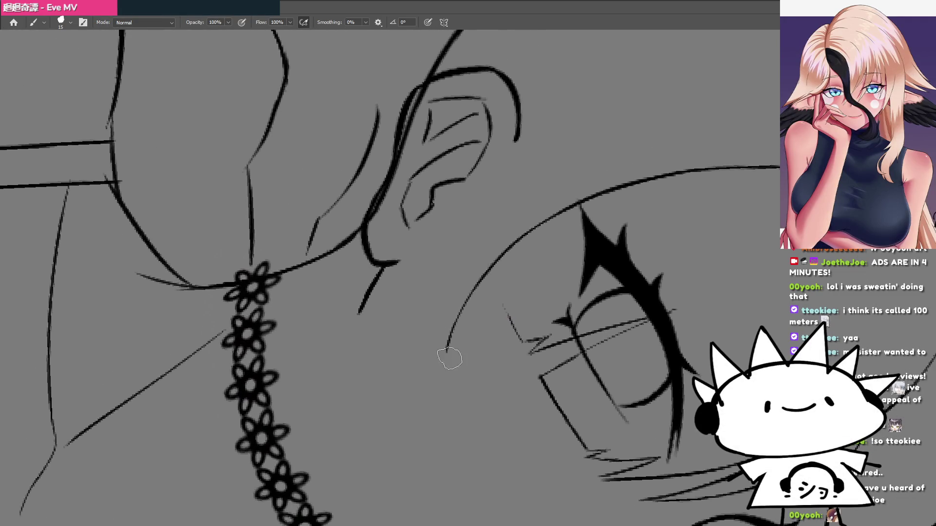
pyautogui.moveTo(445, 363); pyautogui.dragTo(443, 275)
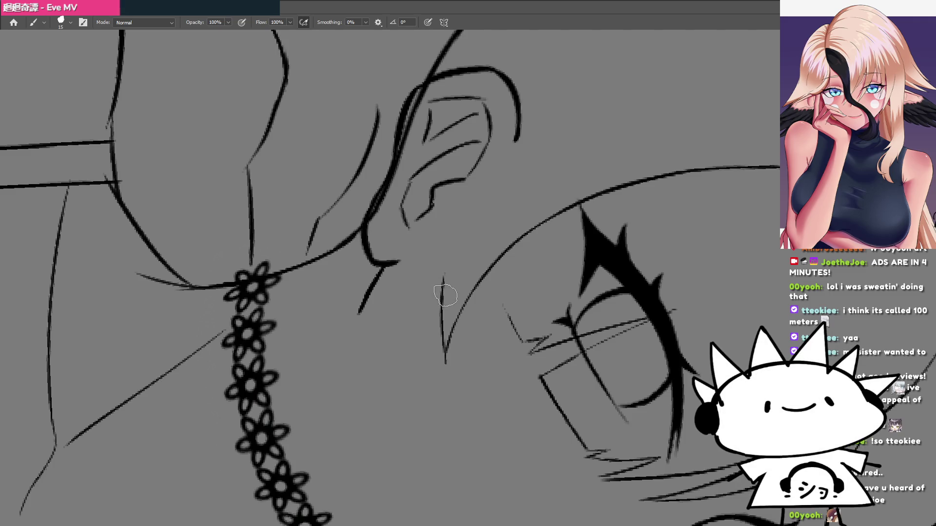
pyautogui.hotkey('ctrl', 'z')
pyautogui.moveTo(445, 360); pyautogui.dragTo(450, 263)
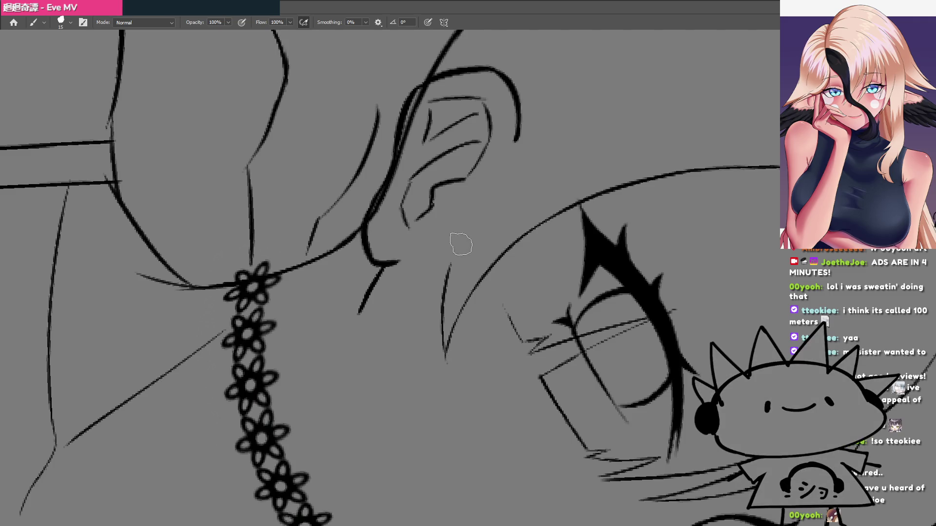
pyautogui.press('Escape')
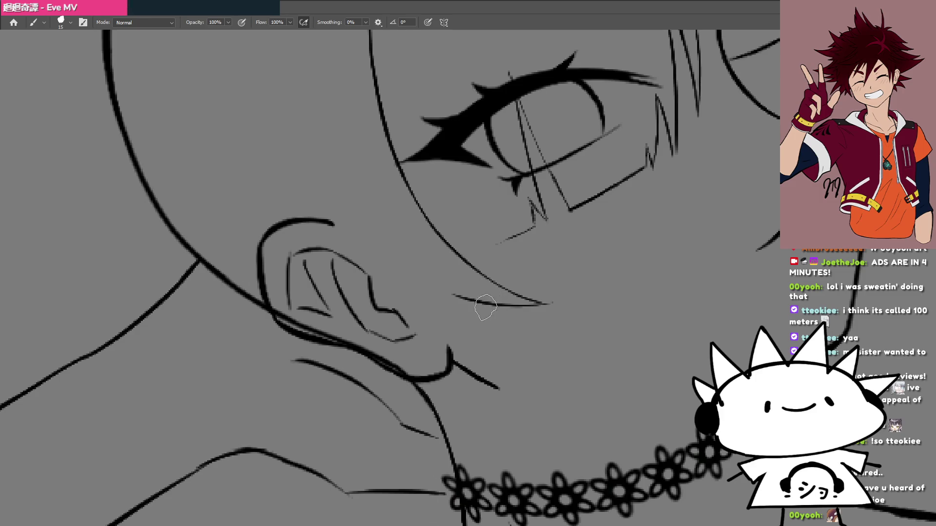
pyautogui.scroll(-1, 472, 307)
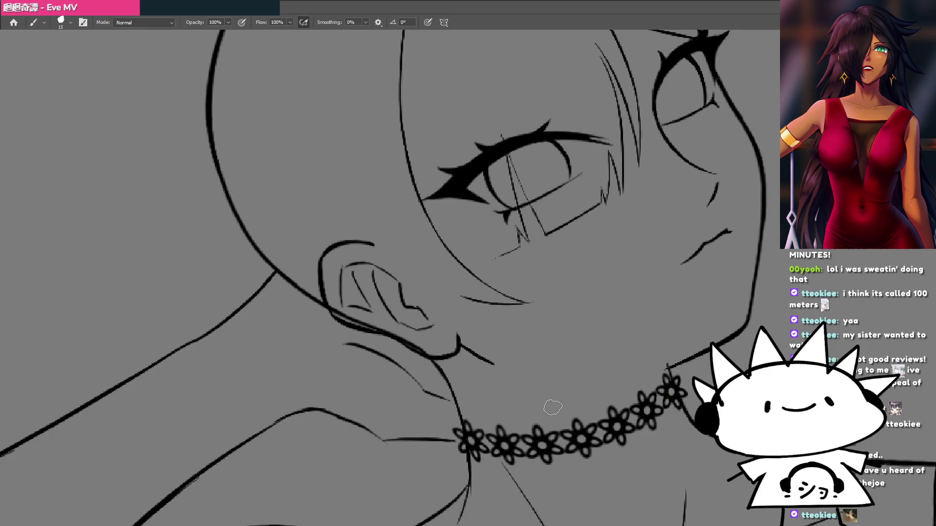
pyautogui.moveTo(496, 303)
pyautogui.mouseDown()
pyautogui.moveTo(463, 359)
pyautogui.moveTo(468, 324)
pyautogui.moveTo(464, 383)
pyautogui.moveTo(469, 302)
pyautogui.moveTo(447, 320)
pyautogui.moveTo(493, 320)
pyautogui.moveTo(497, 268)
pyautogui.moveTo(527, 341)
pyautogui.moveTo(470, 328)
pyautogui.moveTo(435, 345)
pyautogui.mouseUp()
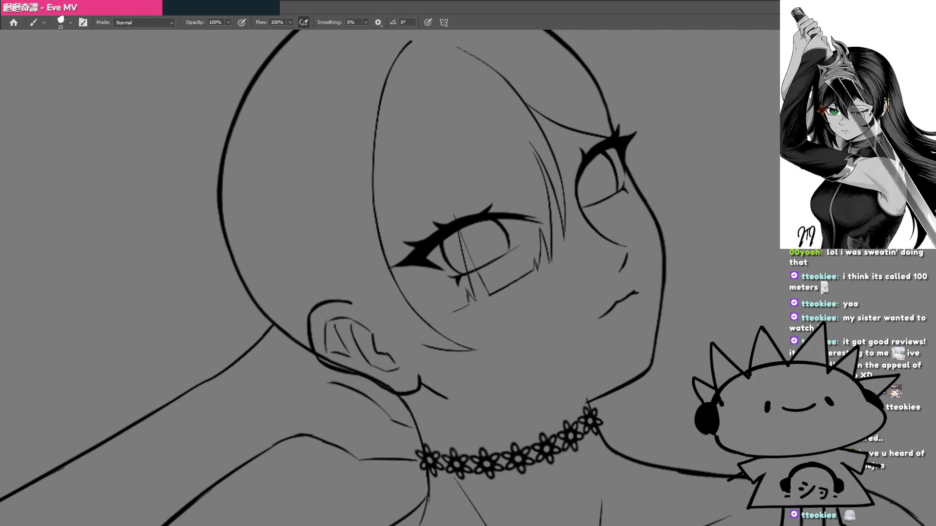
pyautogui.moveTo(471, 372); pyautogui.dragTo(508, 355)
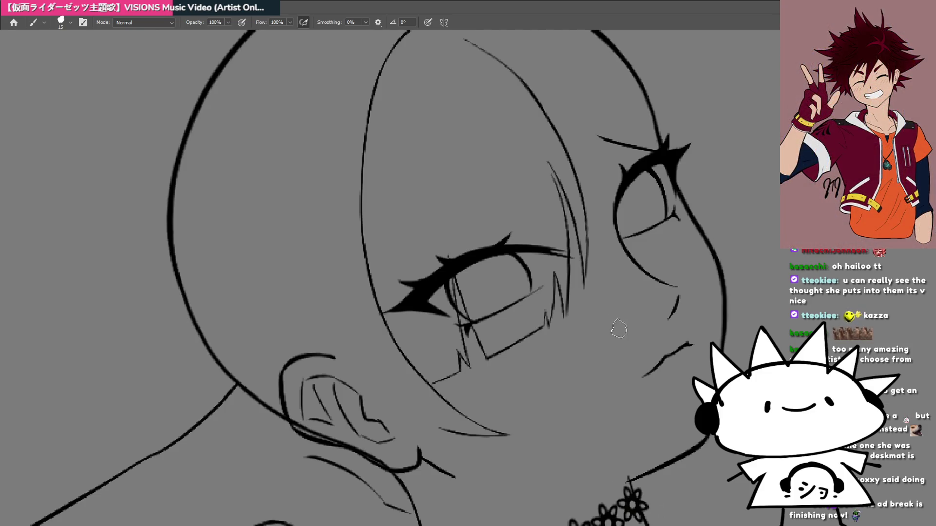
pyautogui.hscroll(3, 557, 335)
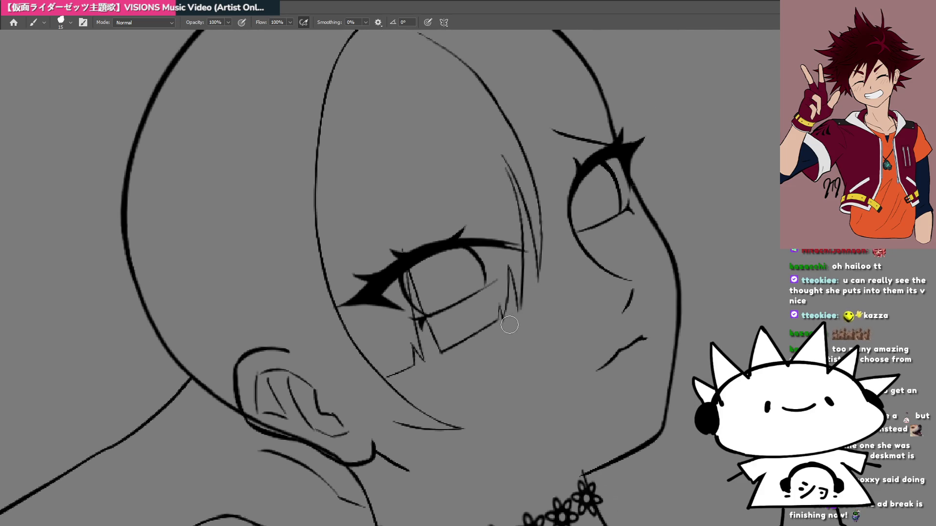
pyautogui.press('r')
pyautogui.moveTo(509, 324)
pyautogui.mouseDown()
pyautogui.moveTo(600, 351)
pyautogui.moveTo(510, 192)
pyautogui.moveTo(430, 224)
pyautogui.mouseUp()
pyautogui.scroll(3, 430, 223)
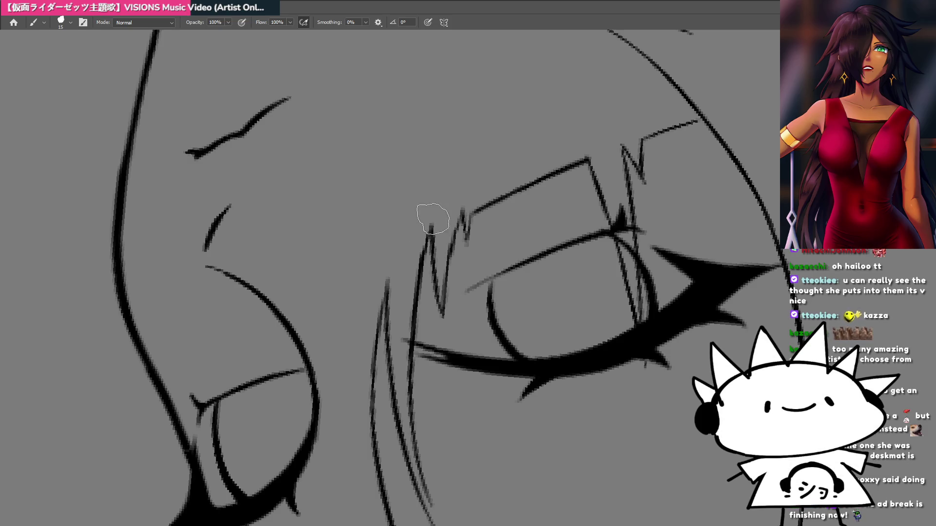
pyautogui.moveTo(433, 224); pyautogui.dragTo(481, 219)
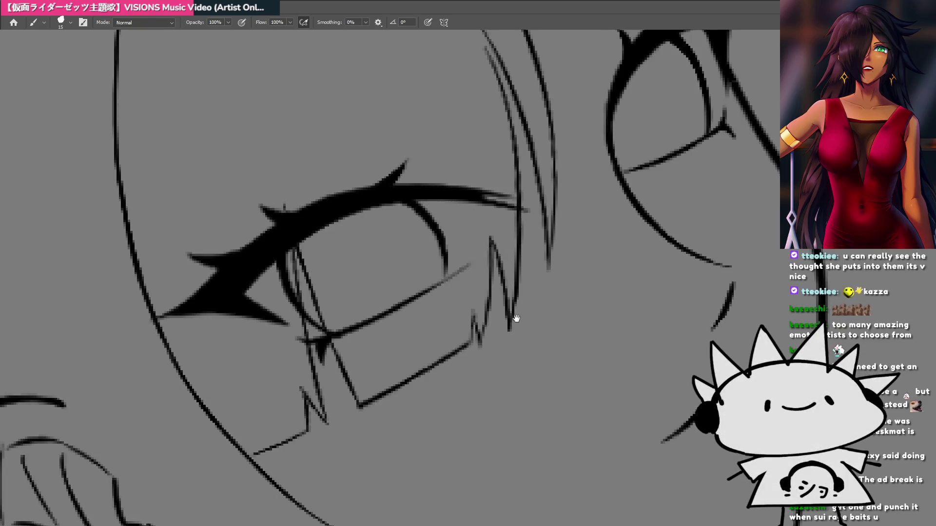
pyautogui.moveTo(508, 319)
pyautogui.mouseDown()
pyautogui.moveTo(550, 317)
pyautogui.moveTo(544, 291)
pyautogui.mouseUp()
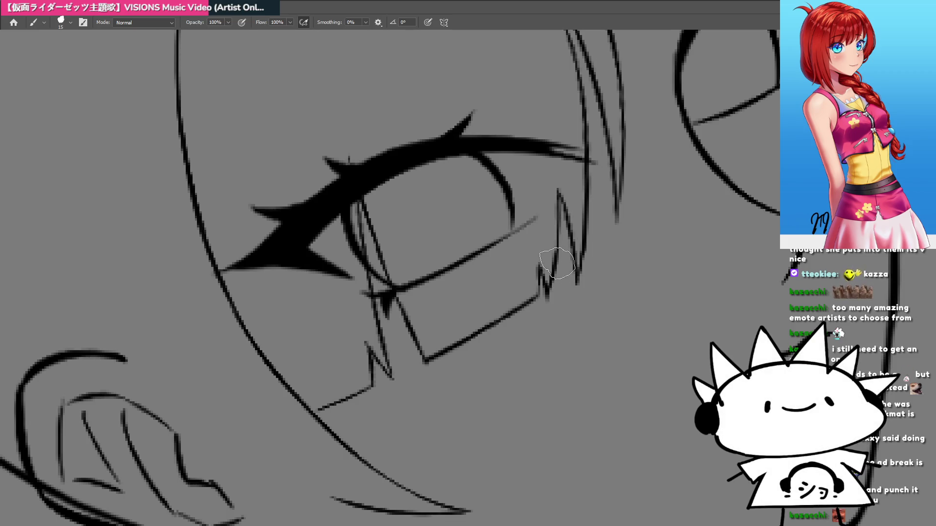
pyautogui.scroll(-3, 536, 261)
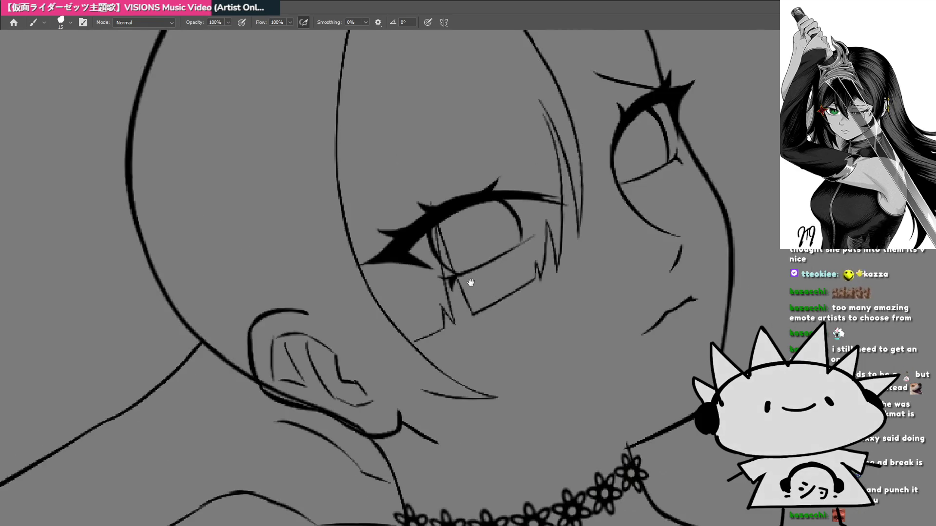
pyautogui.scroll(-3, 482, 288)
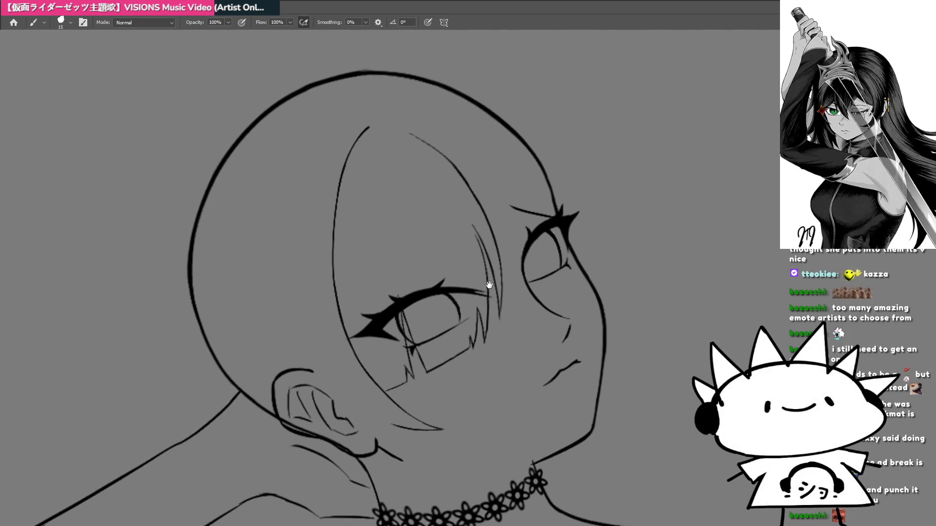
pyautogui.scroll(3, 476, 239)
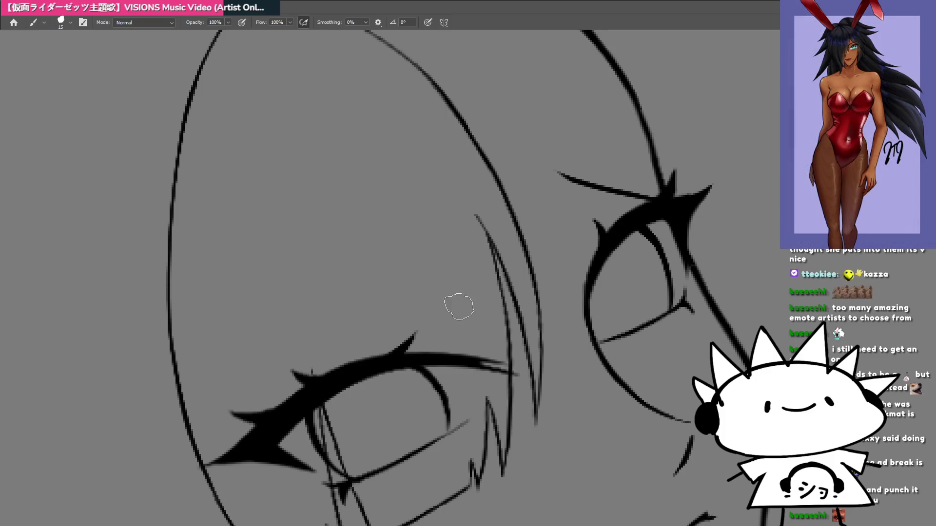
pyautogui.scroll(-2, 458, 307)
pyautogui.moveTo(495, 360)
pyautogui.mouseDown()
pyautogui.moveTo(533, 268)
pyautogui.moveTo(591, 246)
pyautogui.moveTo(582, 244)
pyautogui.mouseUp()
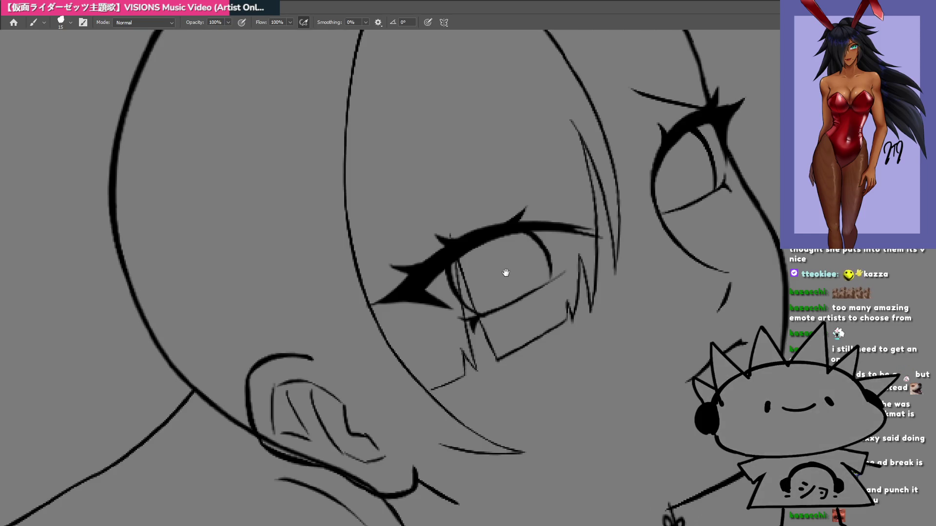
pyautogui.scroll(-1, 493, 323)
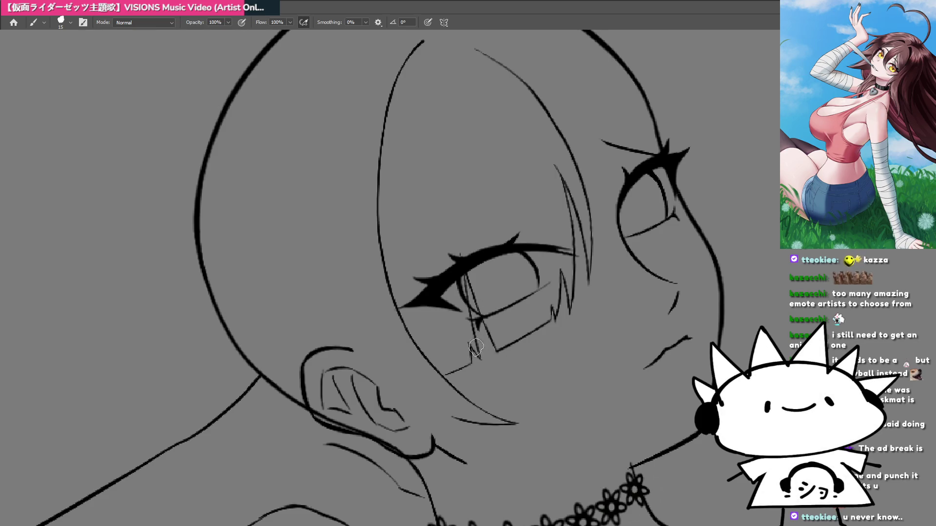
# Draw a thin hair line beside the eye and trace over it with a solid stroke.
pyautogui.scroll(-5, 512, 342)
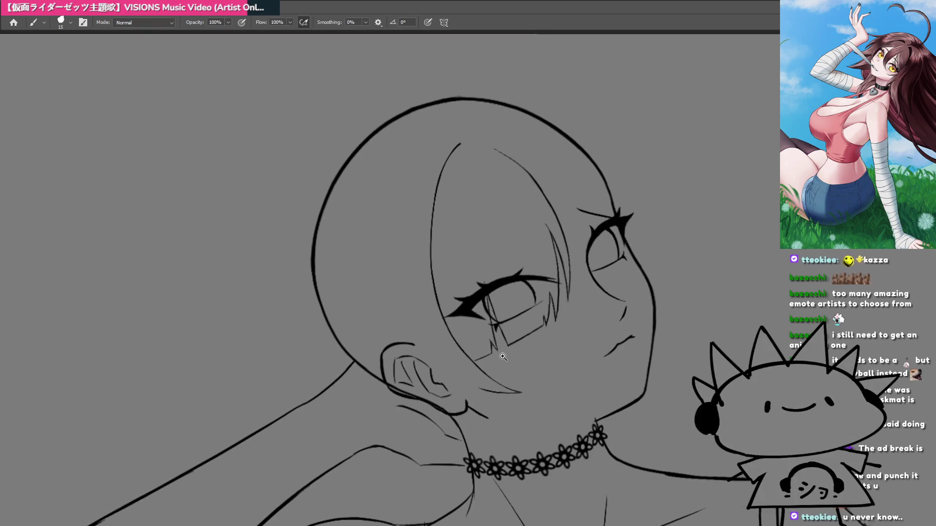
pyautogui.scroll(3, 514, 366)
pyautogui.scroll(5, 579, 309)
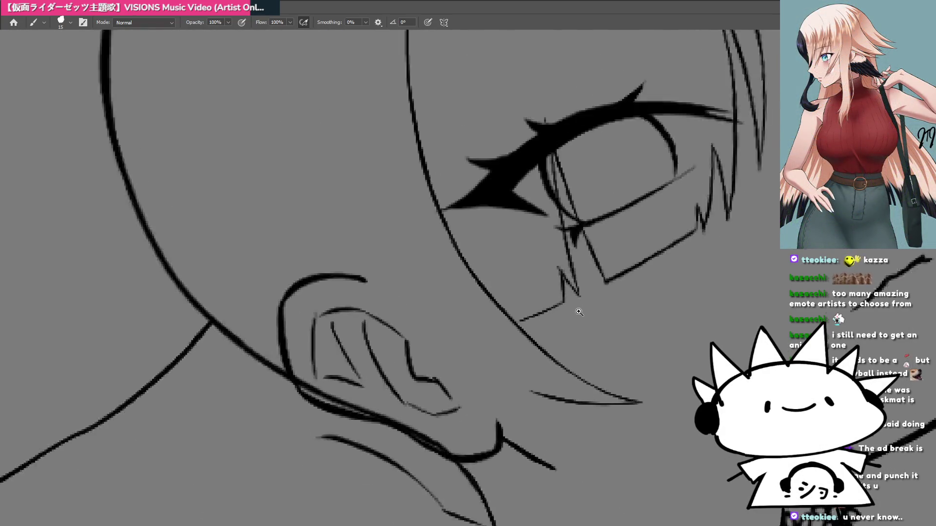
pyautogui.moveTo(510, 485)
pyautogui.mouseDown()
pyautogui.moveTo(429, 253)
pyautogui.moveTo(425, 258)
pyautogui.mouseUp()
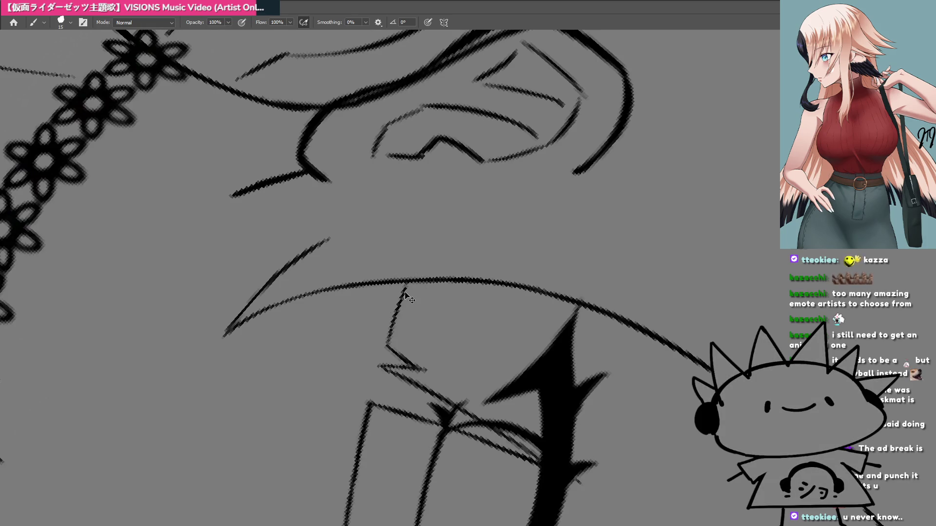
pyautogui.scroll(-3, 417, 261)
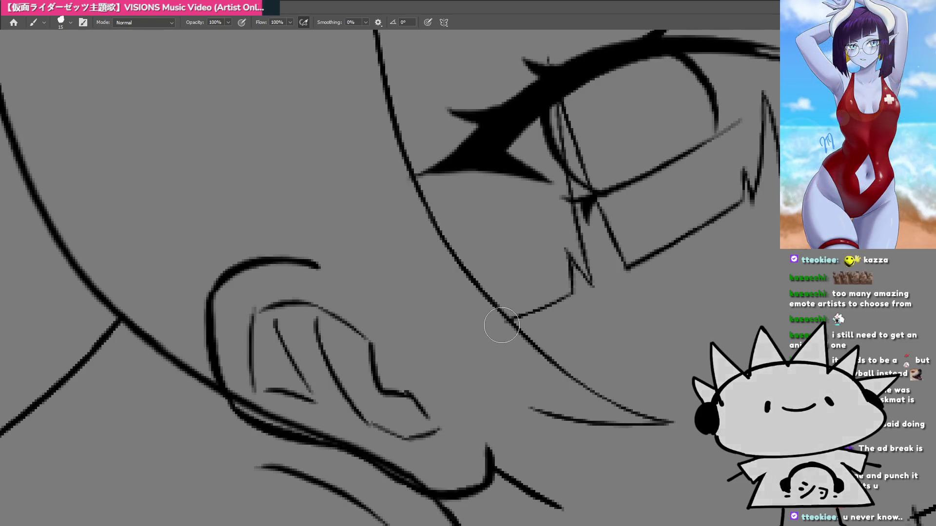
pyautogui.scroll(-3, 502, 328)
pyautogui.scroll(-6, 473, 359)
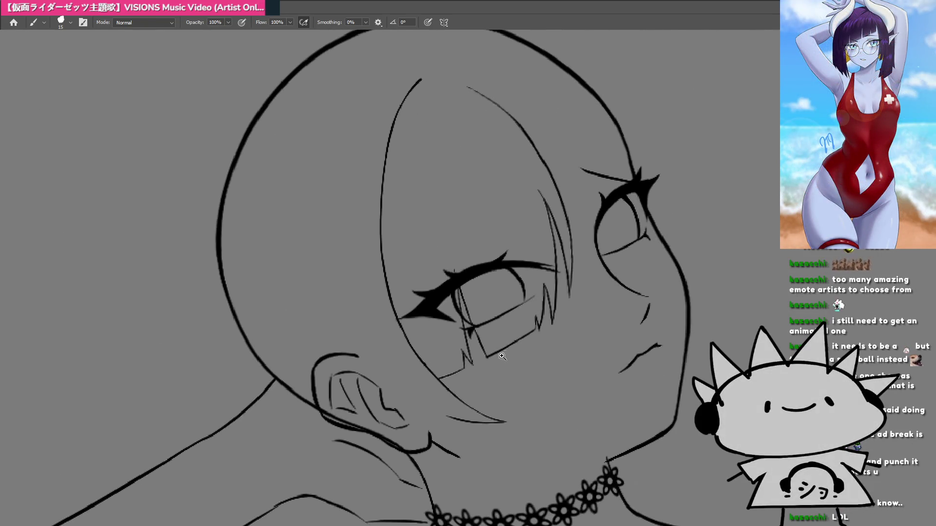
pyautogui.scroll(4, 491, 390)
pyautogui.scroll(5, 491, 390)
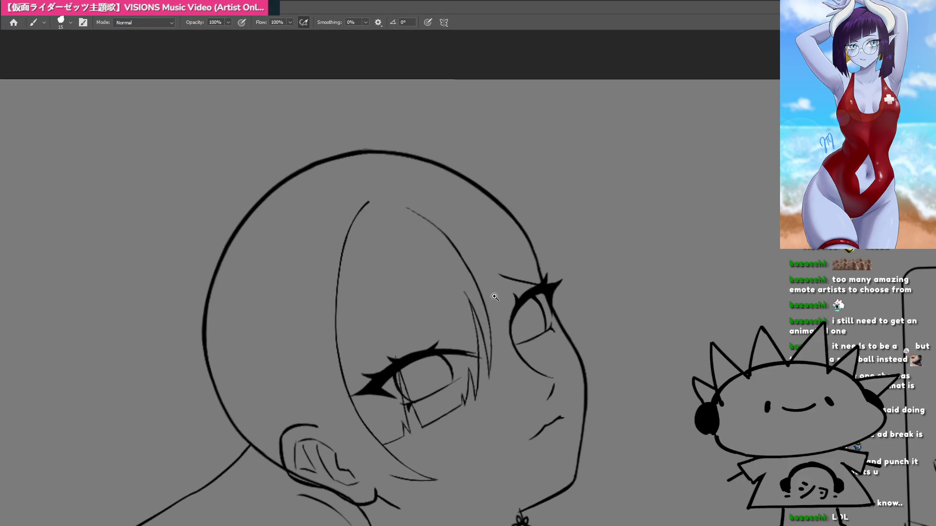
pyautogui.moveTo(596, 359)
pyautogui.mouseDown()
pyautogui.moveTo(487, 312)
pyautogui.moveTo(445, 316)
pyautogui.mouseUp()
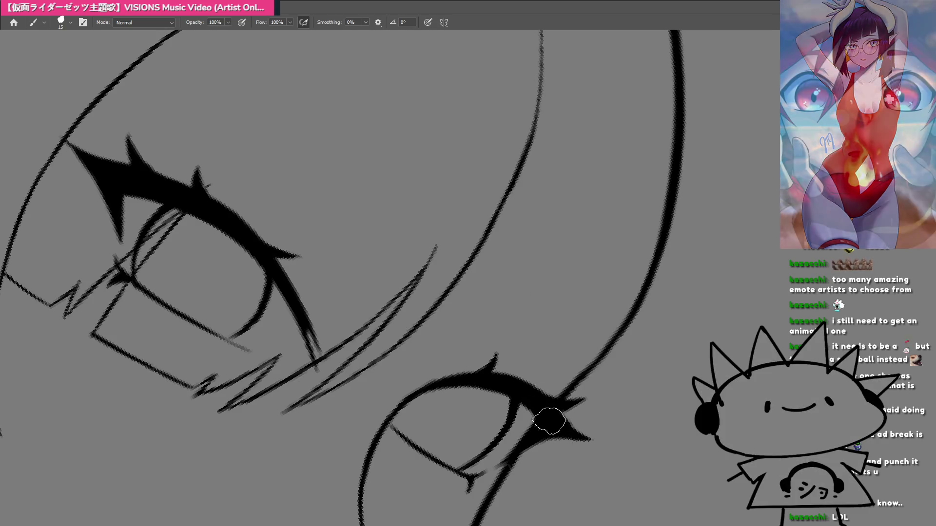
pyautogui.moveTo(517, 378); pyautogui.dragTo(497, 224)
pyautogui.moveTo(500, 316); pyautogui.dragTo(498, 212)
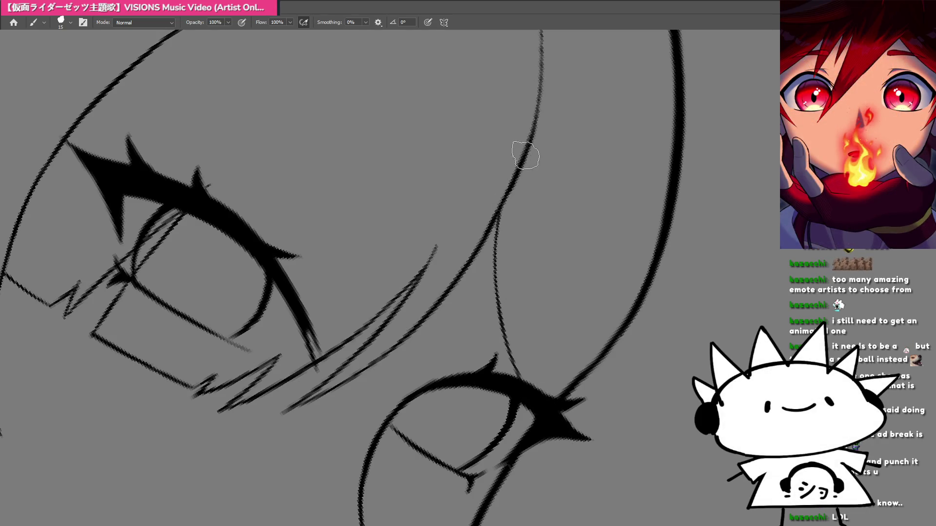
# Reset the rotation and reframe the view to show the whole head.
pyautogui.press('Escape')
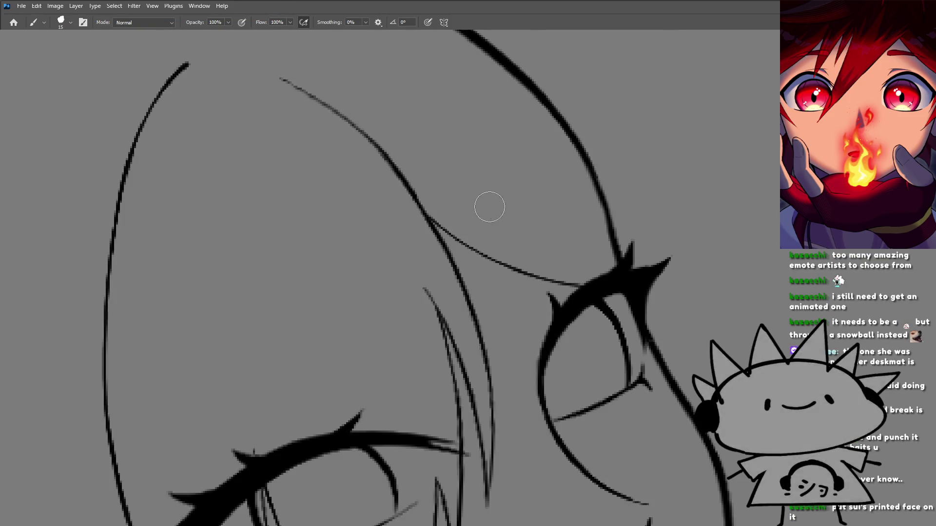
pyautogui.moveTo(470, 316)
pyautogui.mouseDown()
pyautogui.moveTo(554, 328)
pyautogui.moveTo(527, 236)
pyautogui.moveTo(538, 306)
pyautogui.mouseUp()
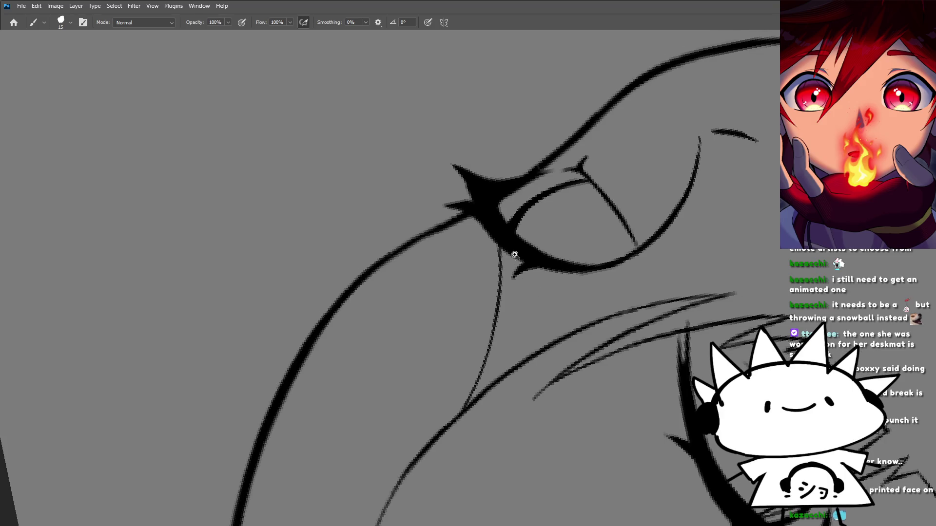
pyautogui.click(515, 255)
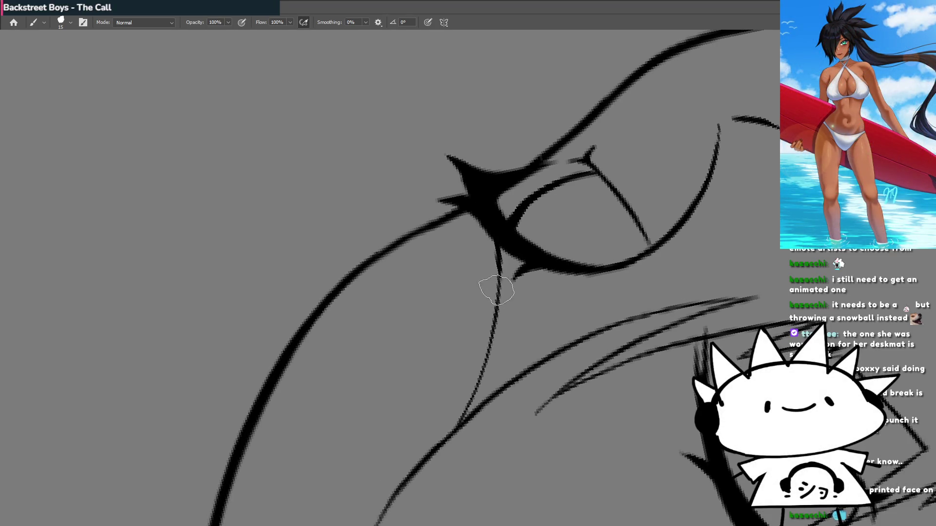
pyautogui.moveTo(495, 286)
pyautogui.mouseDown()
pyautogui.moveTo(441, 382)
pyautogui.moveTo(598, 229)
pyautogui.moveTo(482, 215)
pyautogui.mouseUp()
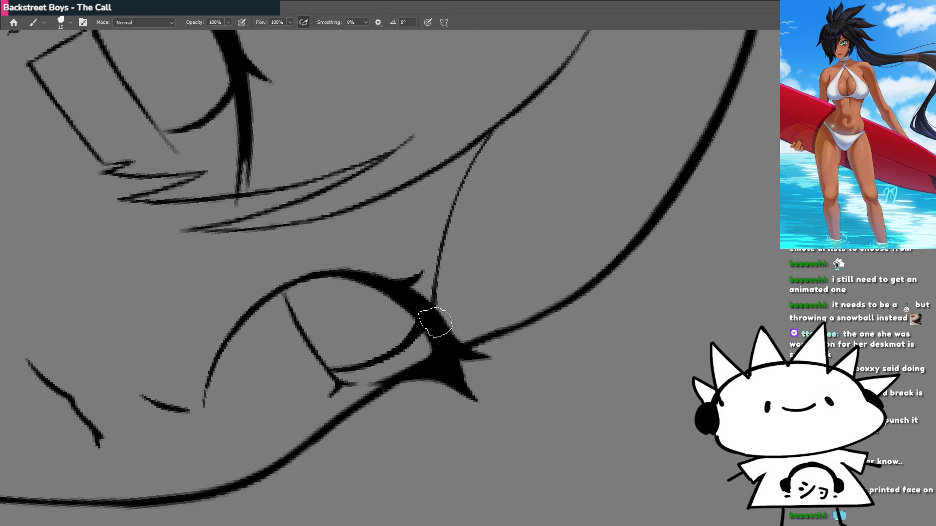
pyautogui.press('r')
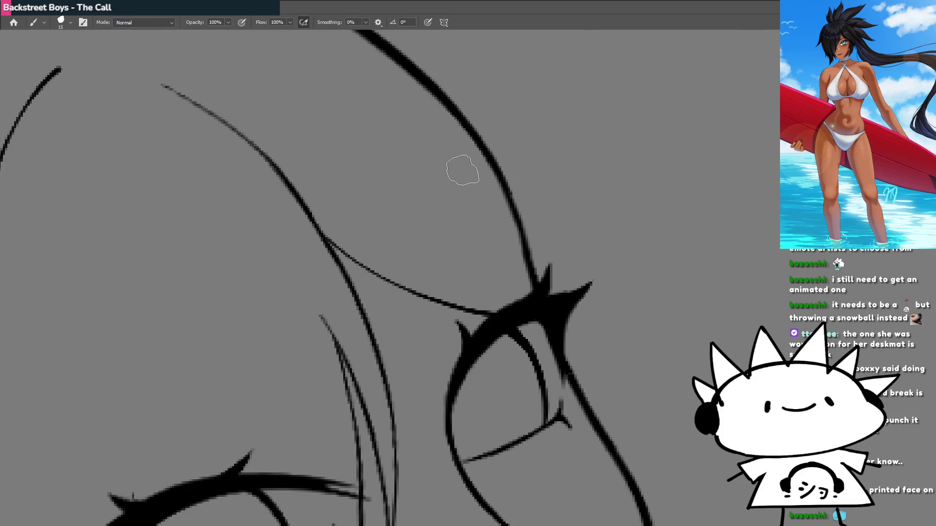
pyautogui.moveTo(465, 311)
pyautogui.mouseDown()
pyautogui.moveTo(428, 336)
pyautogui.moveTo(472, 334)
pyautogui.mouseUp()
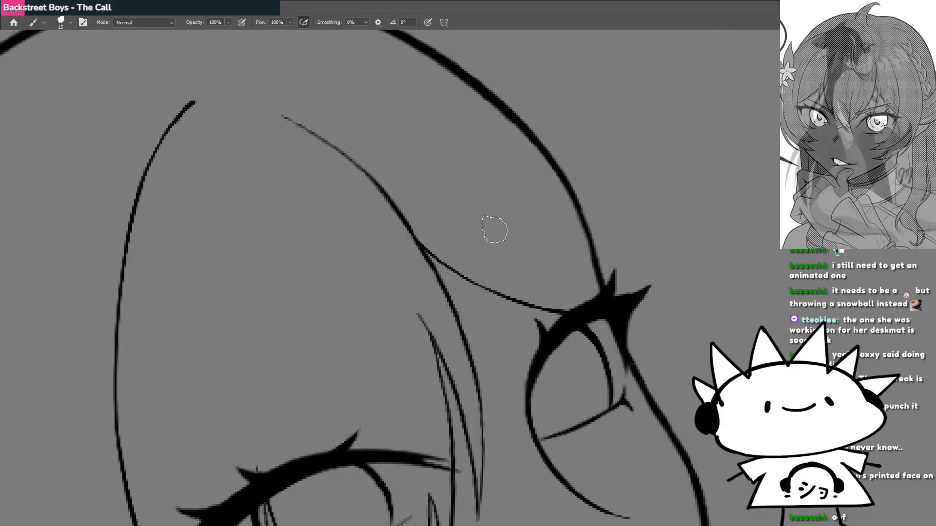
pyautogui.scroll(-5, 488, 239)
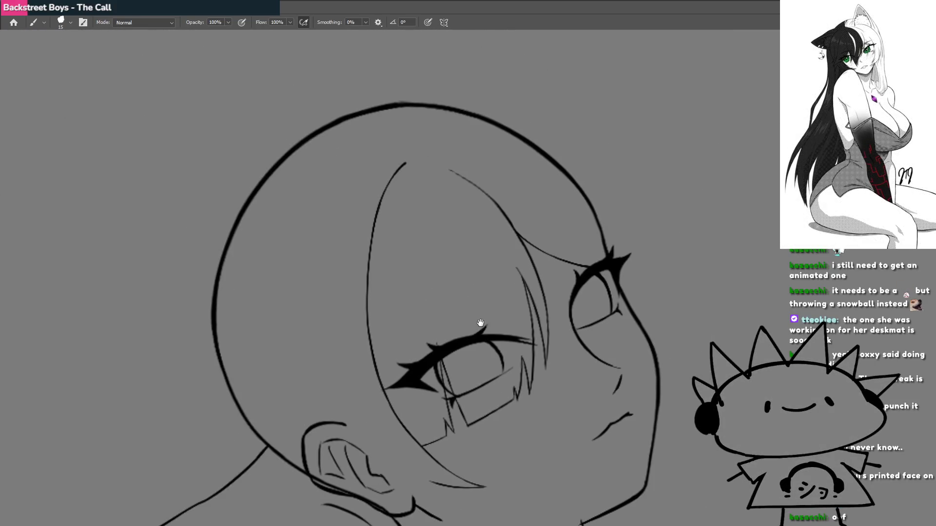
pyautogui.moveTo(529, 264)
pyautogui.mouseDown()
pyautogui.moveTo(497, 244)
pyautogui.moveTo(507, 292)
pyautogui.moveTo(405, 253)
pyautogui.moveTo(540, 264)
pyautogui.moveTo(501, 234)
pyautogui.moveTo(483, 367)
pyautogui.moveTo(513, 293)
pyautogui.moveTo(529, 309)
pyautogui.moveTo(535, 359)
pyautogui.moveTo(479, 342)
pyautogui.mouseUp()
pyautogui.scroll(-2, 527, 317)
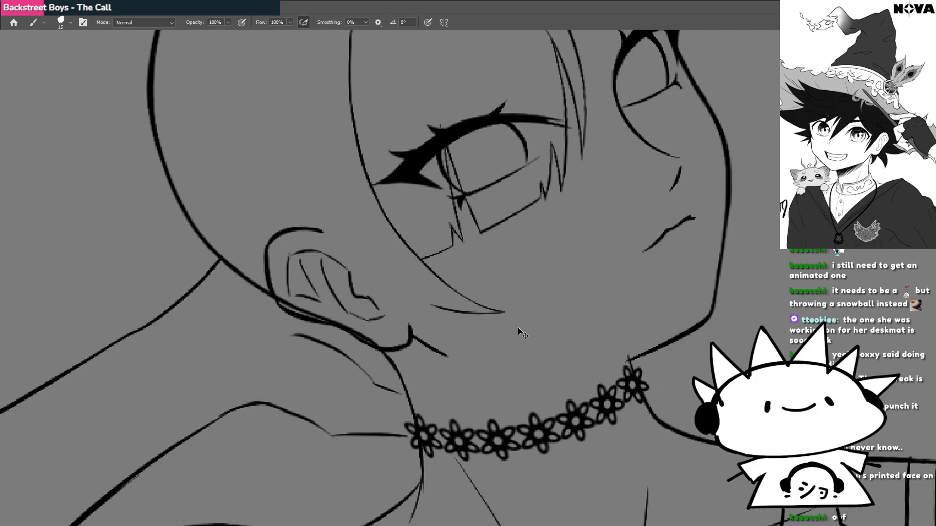
pyautogui.moveTo(449, 306)
pyautogui.mouseDown()
pyautogui.moveTo(487, 351)
pyautogui.moveTo(479, 352)
pyautogui.mouseUp()
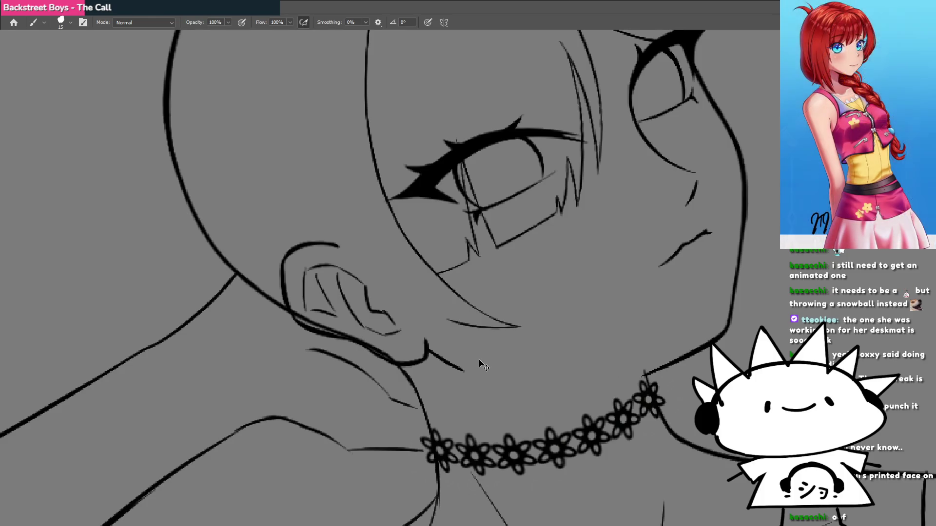
pyautogui.hotkey('ctrl', 'space')
pyautogui.scroll(-6, 486, 265)
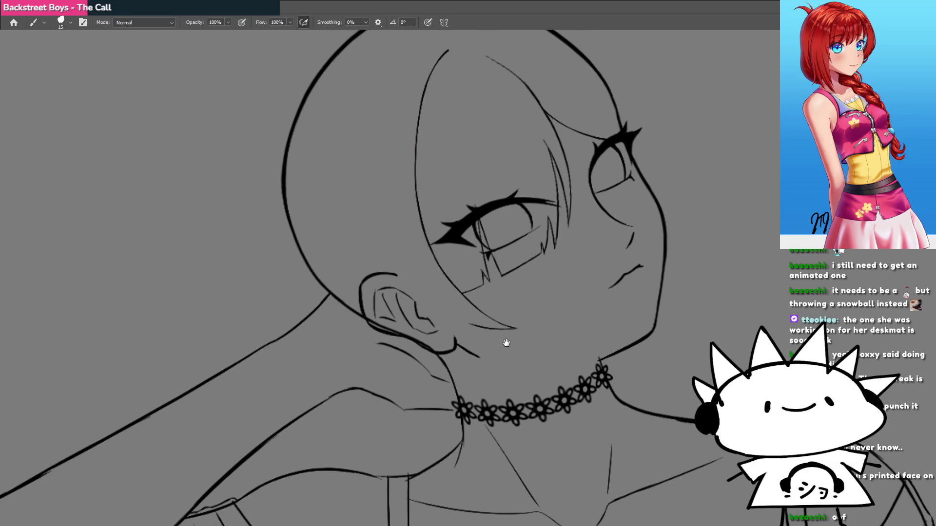
pyautogui.scroll(5, 477, 335)
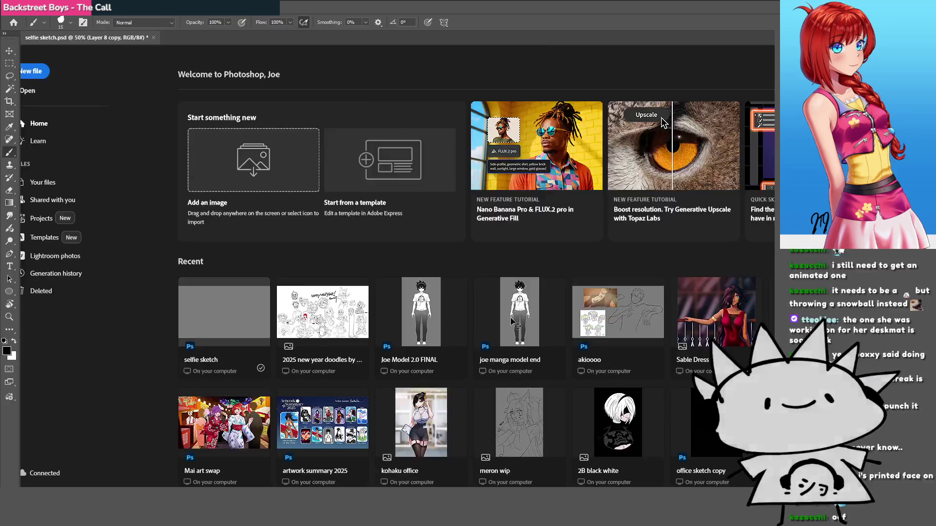
pyautogui.press('Escape')
# Draw a long thin hair strand from the top of the head down across the forehead.
pyautogui.moveTo(487, 368)
pyautogui.mouseDown()
pyautogui.moveTo(525, 341)
pyautogui.moveTo(500, 352)
pyautogui.mouseUp()
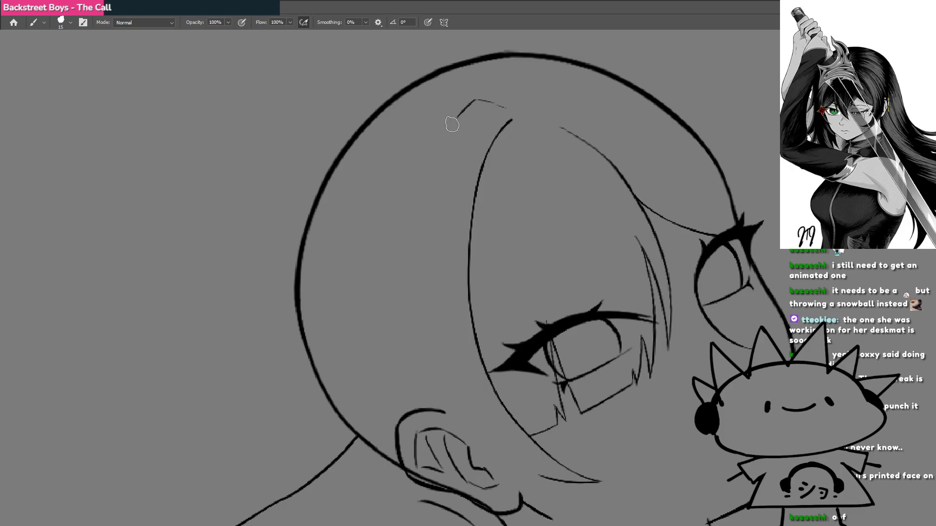
pyautogui.moveTo(409, 215)
pyautogui.mouseDown()
pyautogui.moveTo(432, 158)
pyautogui.moveTo(400, 268)
pyautogui.mouseUp()
pyautogui.hotkey('ctrl', 'z')
pyautogui.moveTo(414, 313)
pyautogui.mouseDown()
pyautogui.moveTo(447, 250)
pyautogui.moveTo(441, 229)
pyautogui.mouseUp()
pyautogui.moveTo(451, 110); pyautogui.dragTo(424, 310)
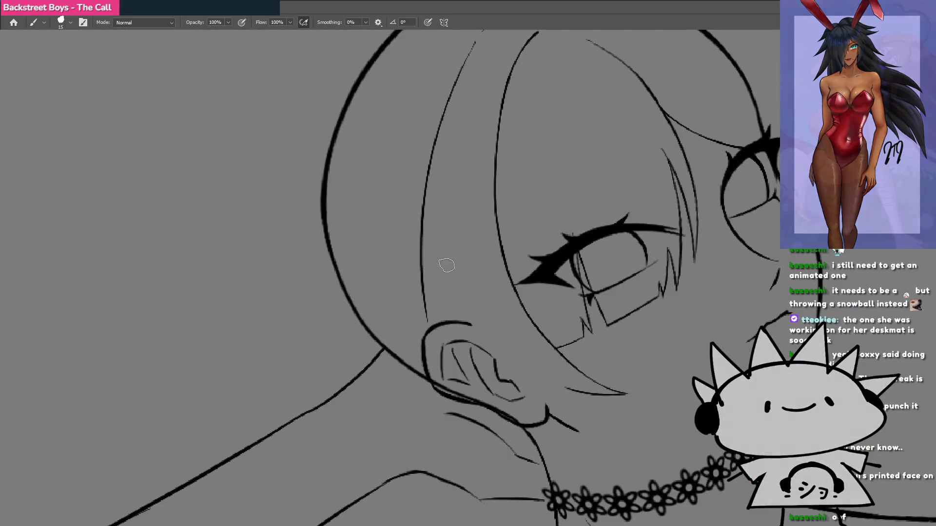
# Draw a short thin strand near the face, then redraw it shorter below the ear.
pyautogui.moveTo(445, 265)
pyautogui.mouseDown()
pyautogui.moveTo(415, 243)
pyautogui.moveTo(367, 261)
pyautogui.moveTo(382, 250)
pyautogui.moveTo(504, 273)
pyautogui.moveTo(476, 317)
pyautogui.moveTo(464, 296)
pyautogui.mouseUp()
pyautogui.hotkey('ctrl', 'z')
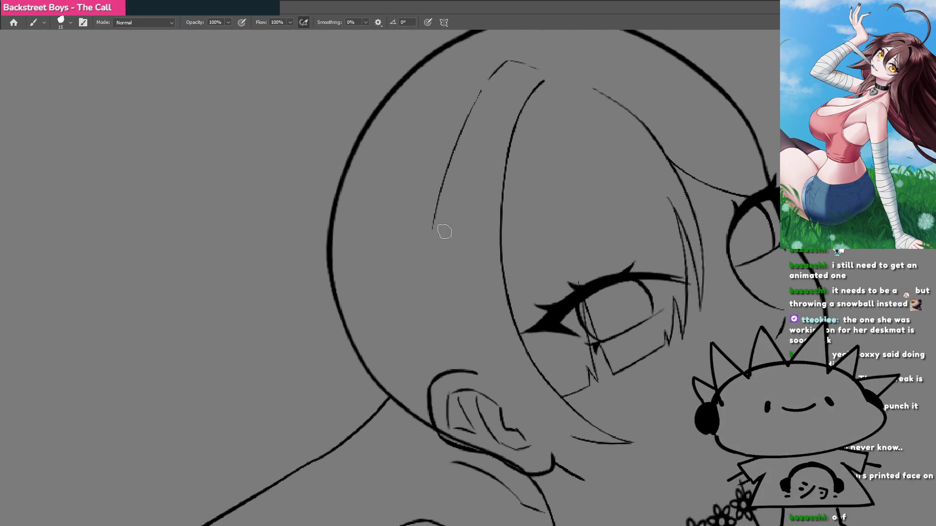
pyautogui.moveTo(437, 211); pyautogui.dragTo(405, 317)
pyautogui.press('r')
pyautogui.moveTo(341, 365)
pyautogui.mouseDown()
pyautogui.moveTo(592, 366)
pyautogui.moveTo(604, 219)
pyautogui.moveTo(486, 347)
pyautogui.mouseUp()
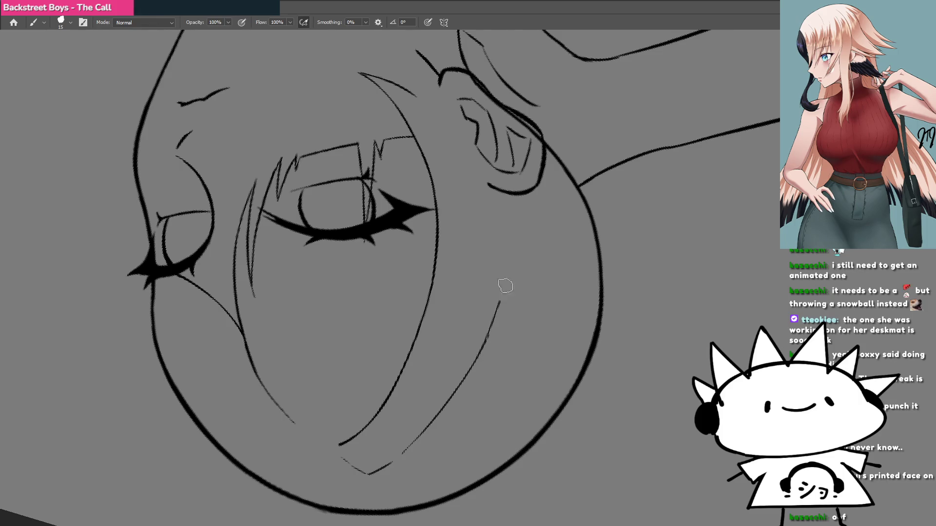
pyautogui.hotkey('ctrl', 'z')
pyautogui.moveTo(475, 358); pyautogui.dragTo(522, 252)
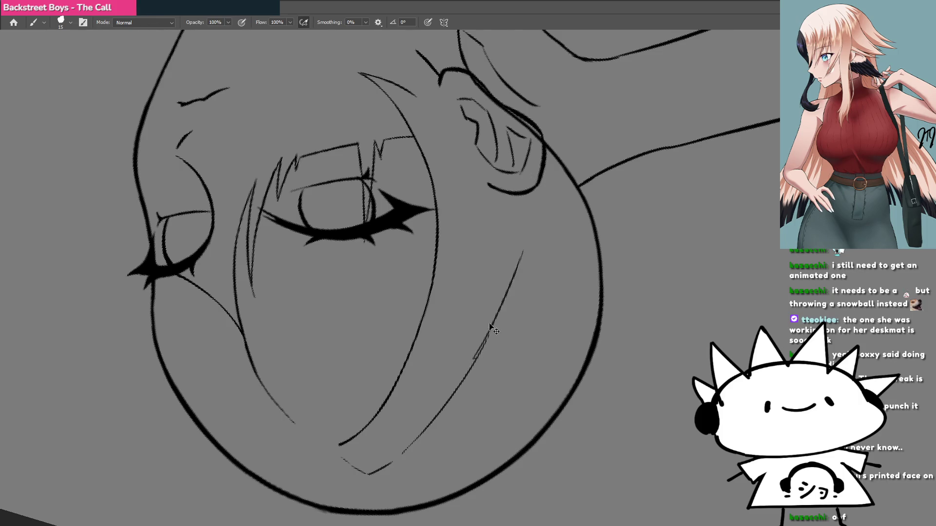
pyautogui.hotkey('ctrl', 'z')
pyautogui.moveTo(487, 341); pyautogui.dragTo(517, 254)
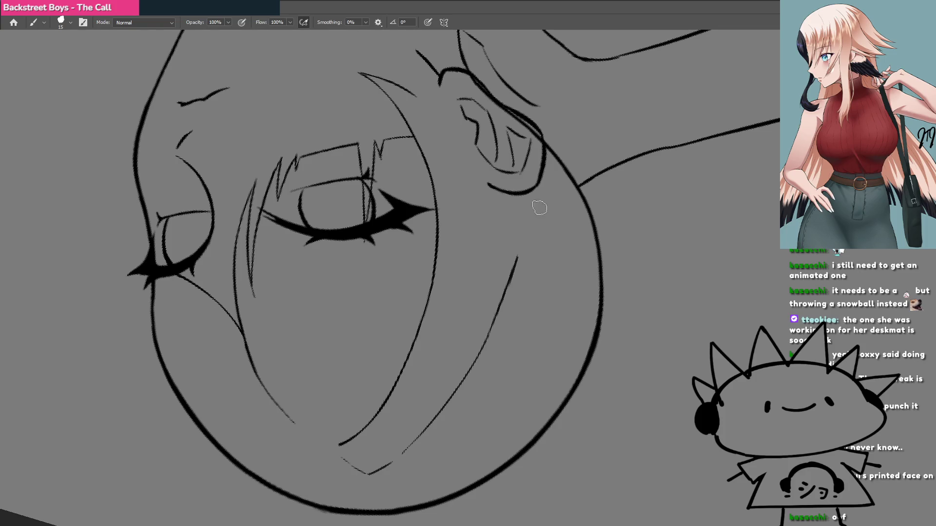
pyautogui.hotkey('ctrl', 'z')
# Extend the strand up toward the ear, add a second strand beside it, and flip the view horizontally.
pyautogui.press('r')
pyautogui.moveTo(460, 310)
pyautogui.mouseDown()
pyautogui.moveTo(518, 220)
pyautogui.moveTo(507, 294)
pyautogui.moveTo(431, 421)
pyautogui.moveTo(408, 428)
pyautogui.moveTo(485, 265)
pyautogui.mouseUp()
pyautogui.click(502, 268)
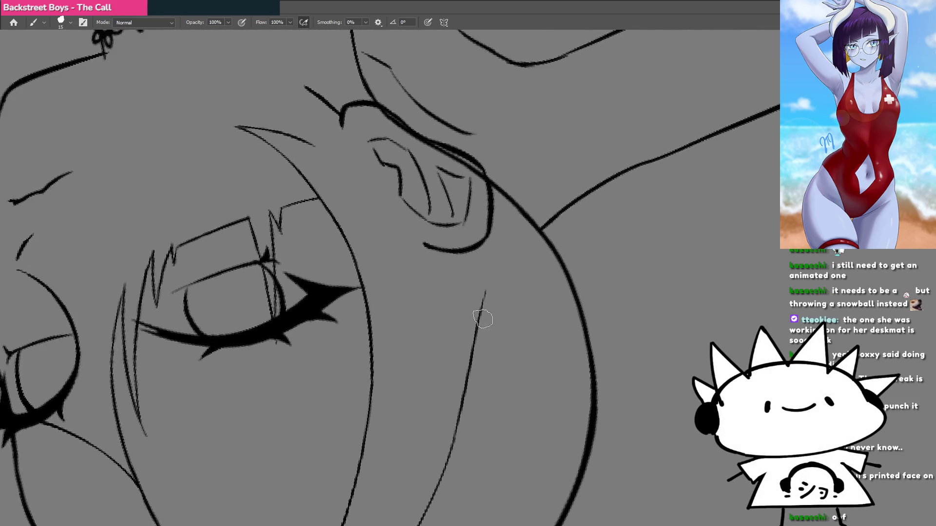
pyautogui.hotkey('ctrl', 'z')
pyautogui.moveTo(479, 322); pyautogui.dragTo(512, 224)
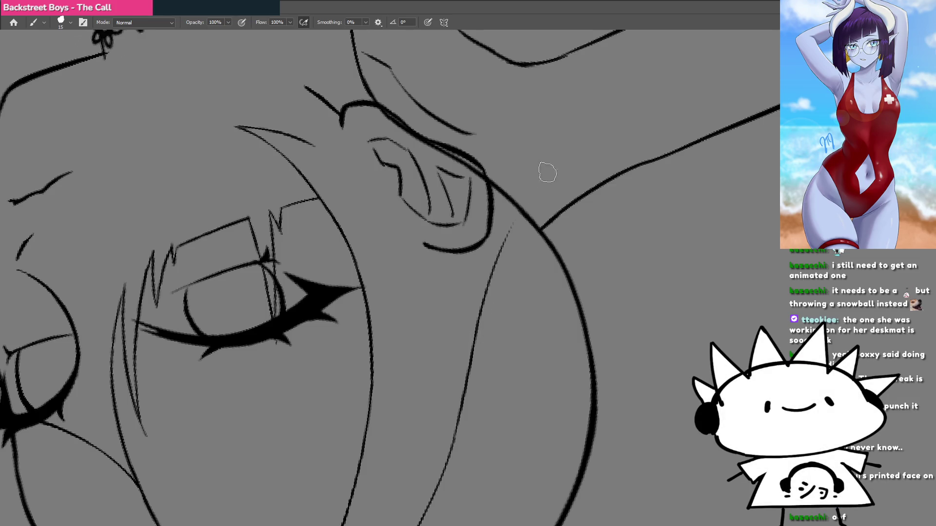
pyautogui.moveTo(465, 294); pyautogui.dragTo(506, 233)
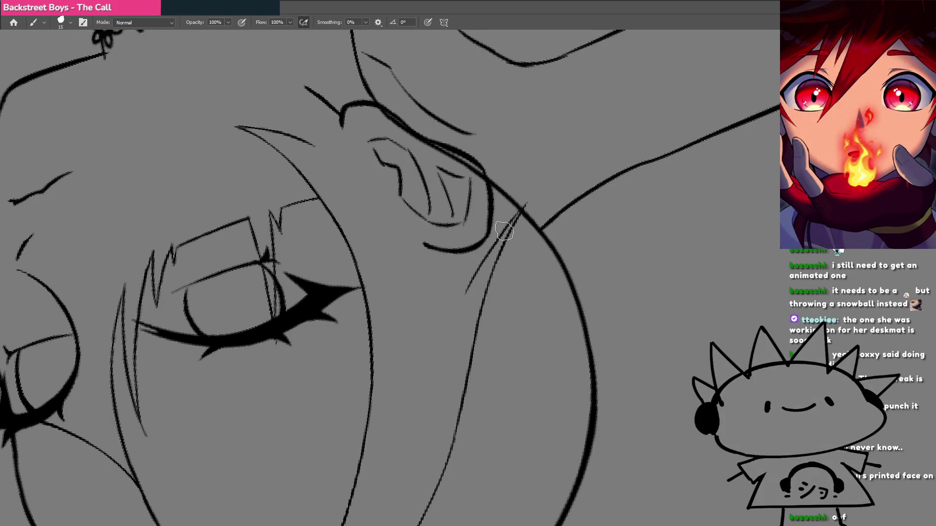
pyautogui.press('h')
pyautogui.moveTo(503, 265)
pyautogui.mouseDown()
pyautogui.moveTo(478, 318)
pyautogui.moveTo(435, 266)
pyautogui.mouseUp()
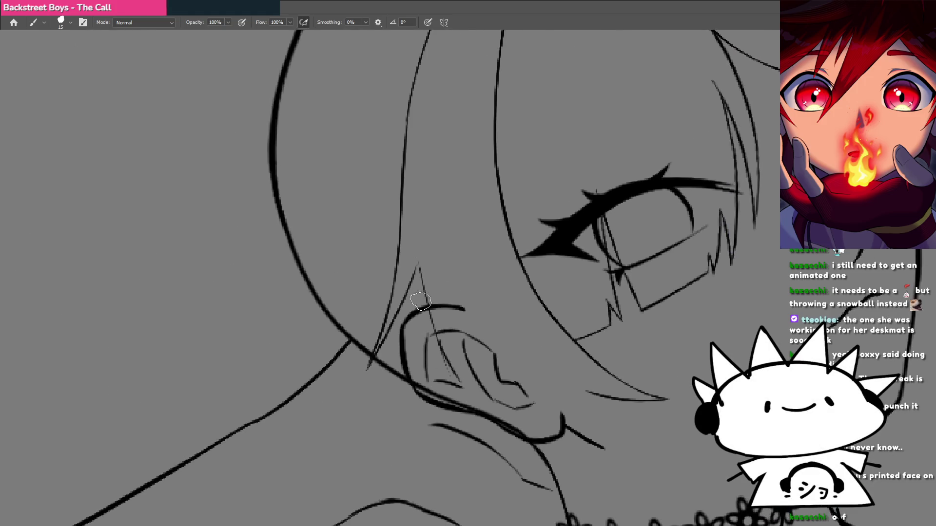
pyautogui.moveTo(419, 264); pyautogui.dragTo(429, 379)
pyautogui.hotkey('ctrl', 'z')
pyautogui.moveTo(417, 264); pyautogui.dragTo(409, 422)
pyautogui.scroll(-3, 434, 309)
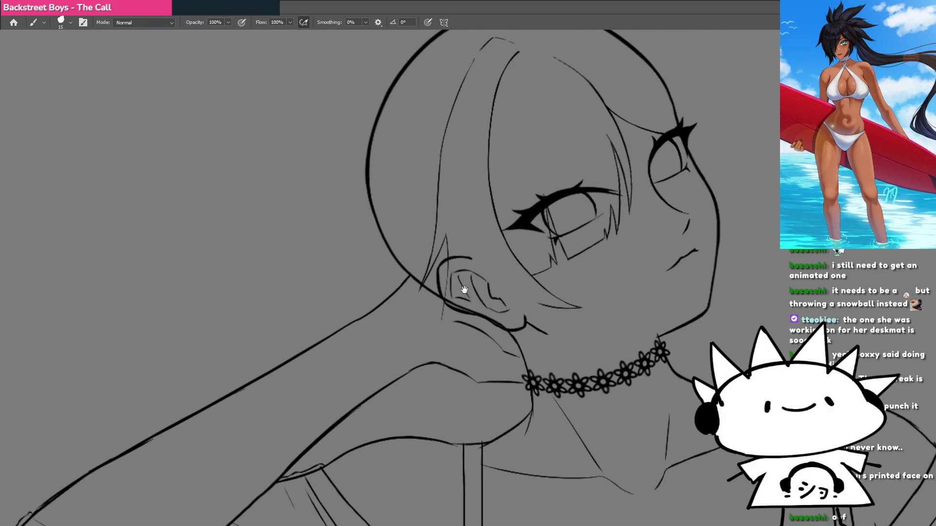
pyautogui.moveTo(463, 291); pyautogui.dragTo(458, 301)
pyautogui.click(438, 268)
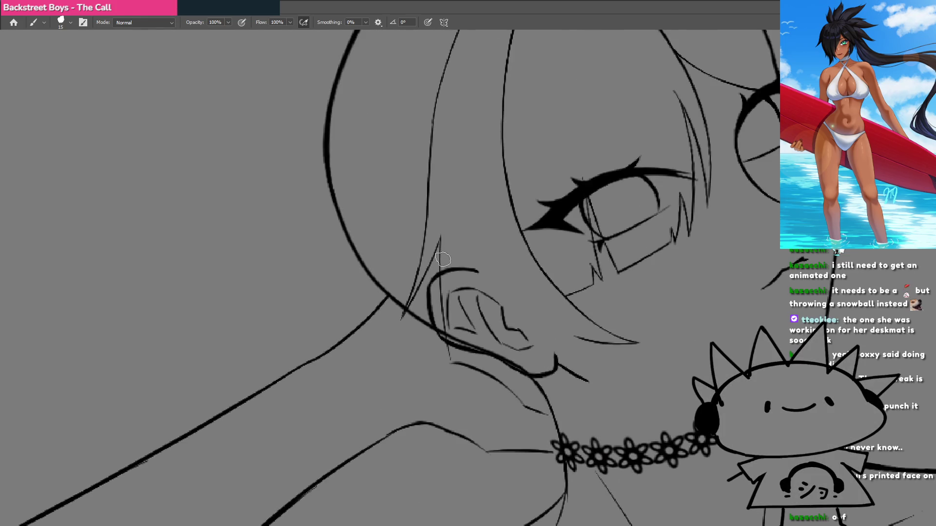
pyautogui.scroll(-8, 446, 292)
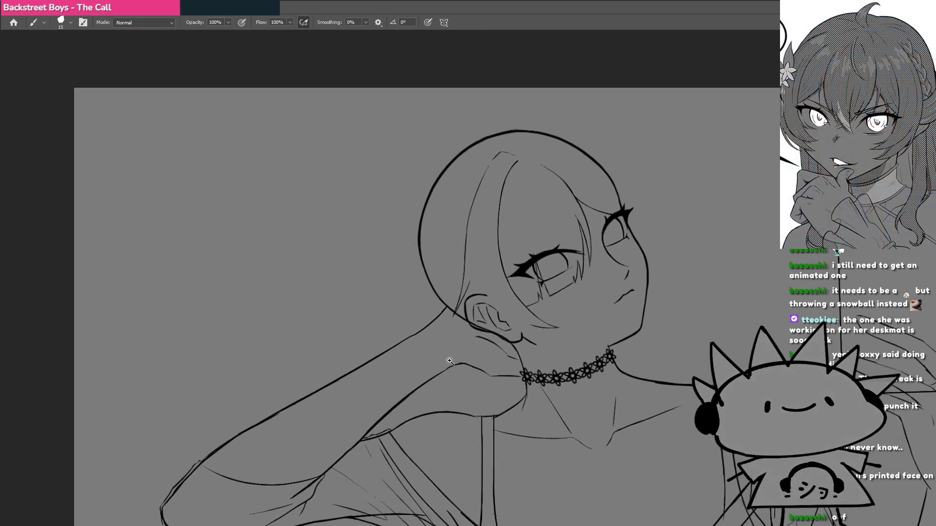
pyautogui.scroll(4, 449, 363)
pyautogui.moveTo(526, 338)
pyautogui.mouseDown()
pyautogui.moveTo(449, 380)
pyautogui.moveTo(470, 370)
pyautogui.moveTo(455, 369)
pyautogui.moveTo(484, 340)
pyautogui.moveTo(484, 318)
pyautogui.moveTo(477, 322)
pyautogui.moveTo(493, 312)
pyautogui.moveTo(432, 295)
pyautogui.moveTo(453, 322)
pyautogui.moveTo(414, 310)
pyautogui.moveTo(487, 284)
pyautogui.moveTo(483, 278)
pyautogui.moveTo(491, 299)
pyautogui.moveTo(391, 330)
pyautogui.moveTo(458, 360)
pyautogui.moveTo(499, 305)
pyautogui.moveTo(548, 337)
pyautogui.moveTo(450, 325)
pyautogui.moveTo(475, 362)
pyautogui.mouseUp()
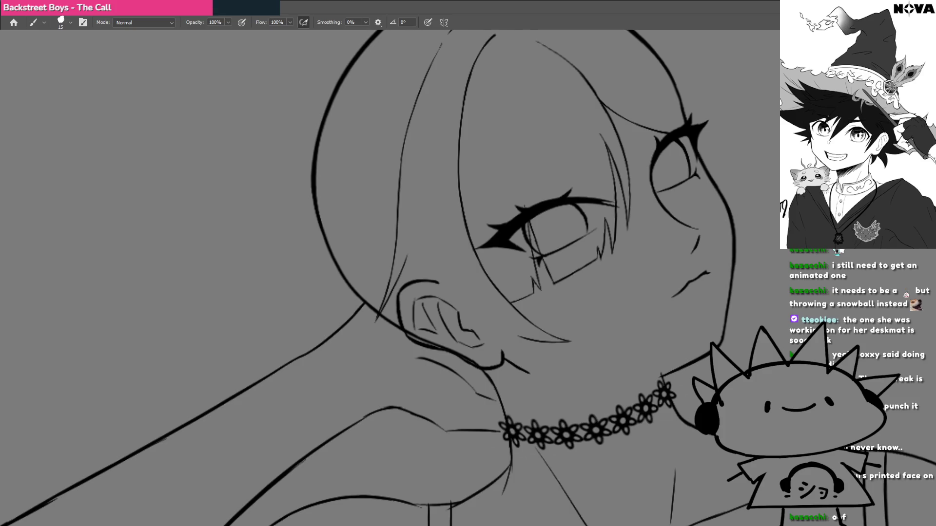
pyautogui.scroll(-5, 431, 267)
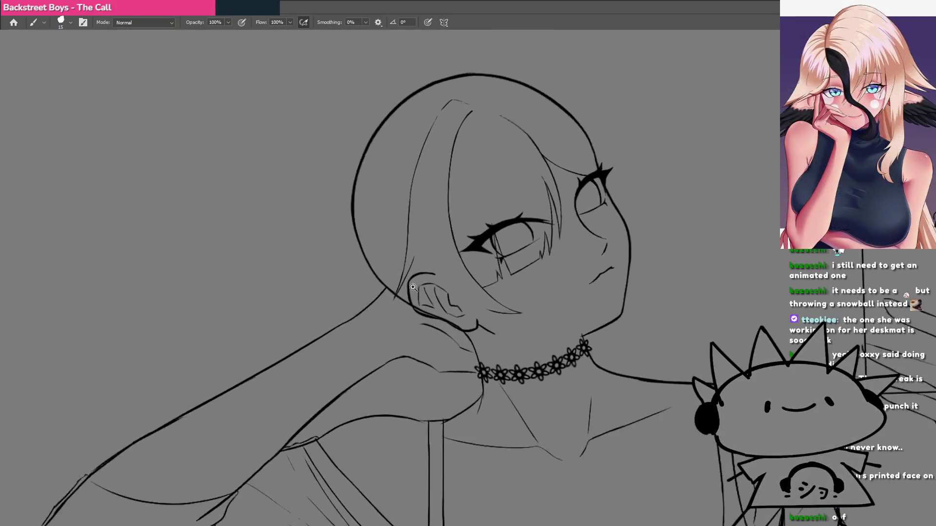
pyautogui.scroll(6, 468, 302)
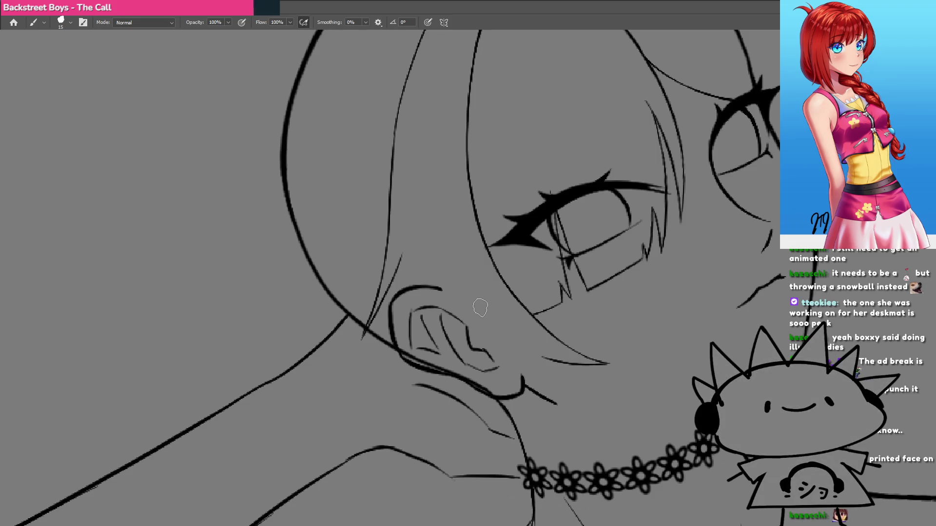
pyautogui.scroll(-5, 459, 338)
pyautogui.scroll(5, 436, 373)
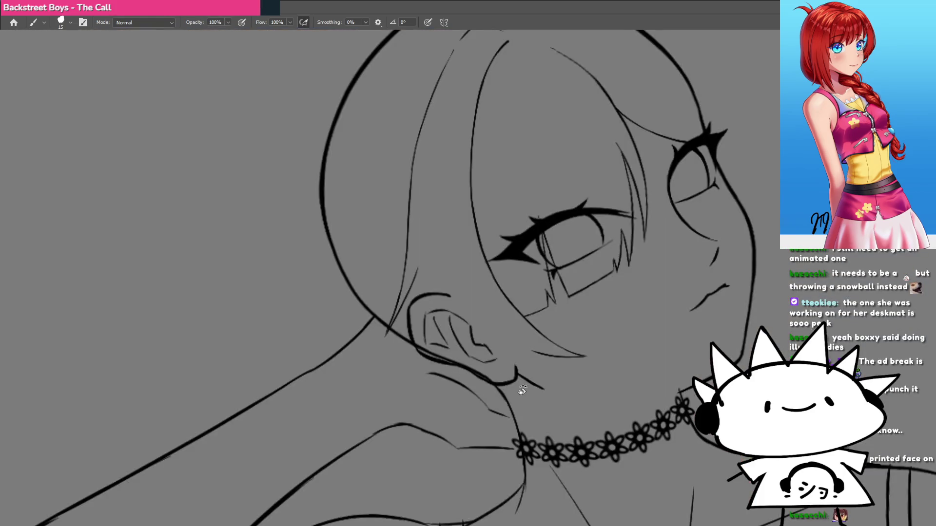
# Draw a long curved line from below the ear up to the hair outline, redrawing until it fits.
pyautogui.moveTo(522, 390)
pyautogui.mouseDown()
pyautogui.moveTo(359, 389)
pyautogui.moveTo(355, 334)
pyautogui.mouseUp()
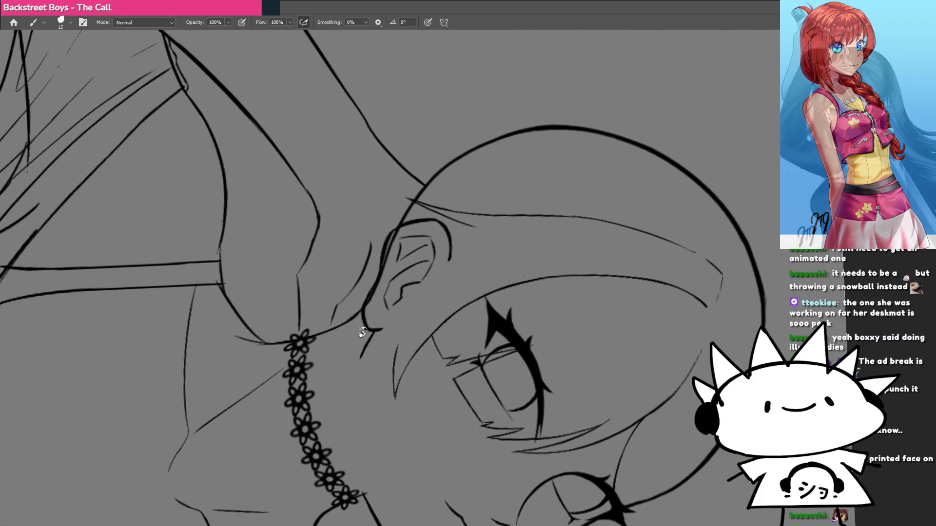
pyautogui.scroll(3, 480, 310)
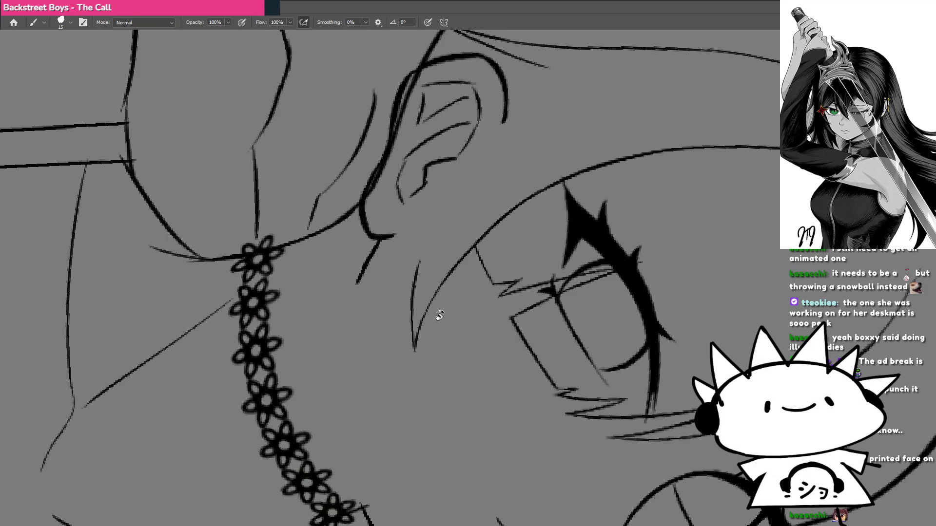
pyautogui.moveTo(444, 359); pyautogui.dragTo(478, 248)
pyautogui.hotkey('ctrl', 'z')
pyautogui.hotkey('ctrl', 'z')
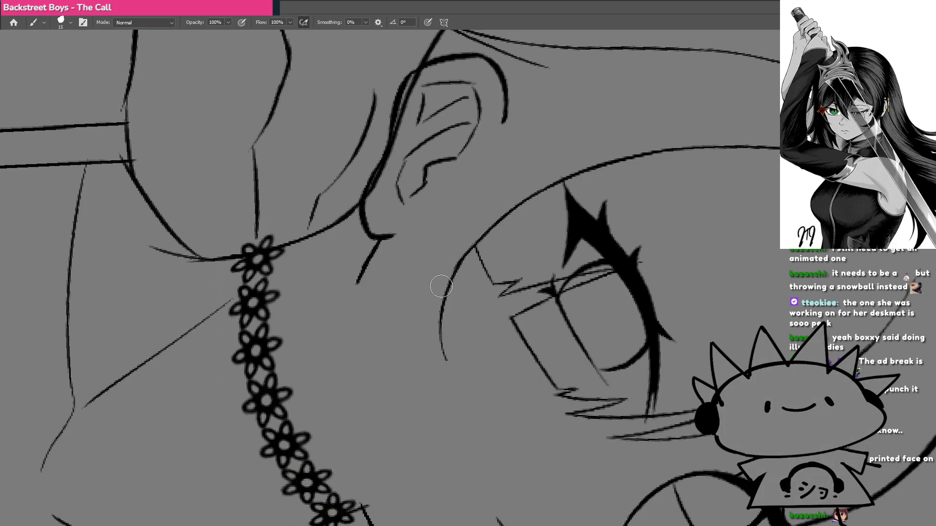
pyautogui.moveTo(453, 363)
pyautogui.mouseDown()
pyautogui.moveTo(455, 371)
pyautogui.moveTo(438, 228)
pyautogui.mouseUp()
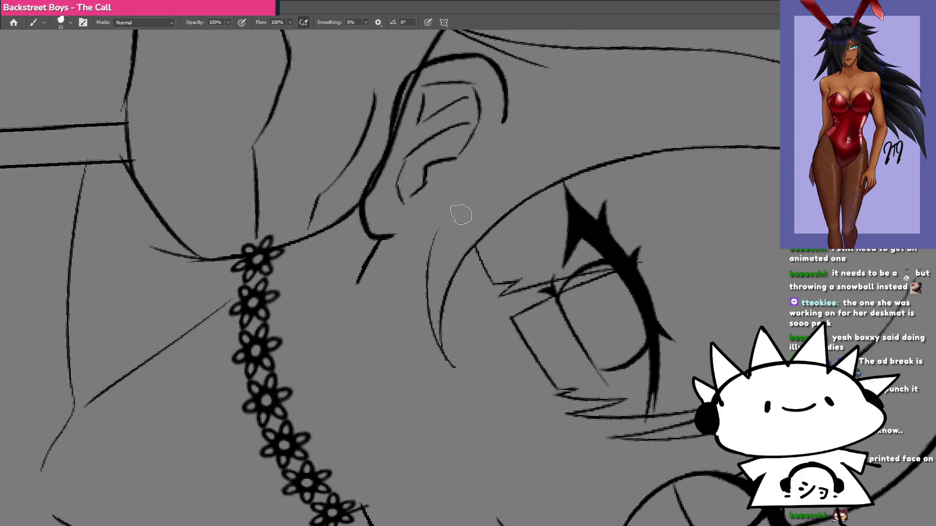
pyautogui.hotkey('ctrl', 'z')
pyautogui.moveTo(455, 367); pyautogui.dragTo(430, 228)
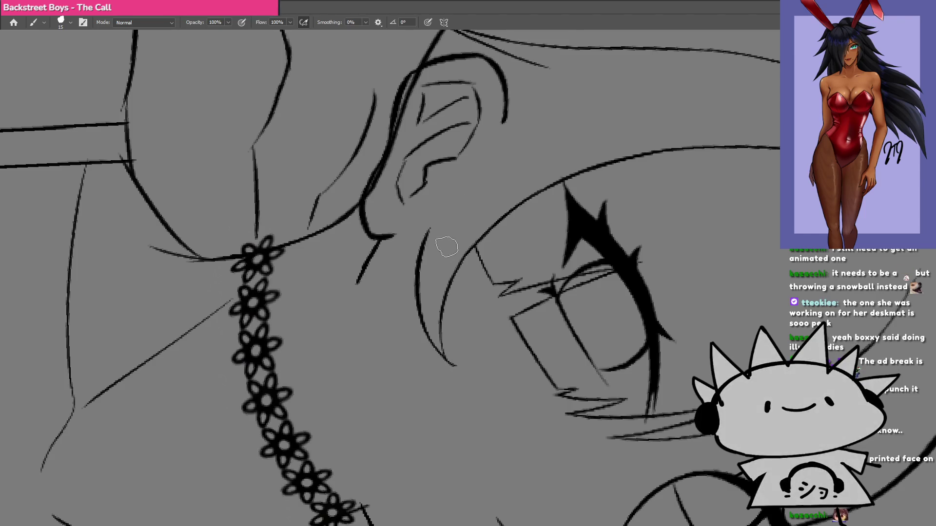
pyautogui.hotkey('ctrl', 'z')
pyautogui.moveTo(461, 364)
pyautogui.mouseDown()
pyautogui.moveTo(425, 302)
pyautogui.moveTo(451, 214)
pyautogui.mouseUp()
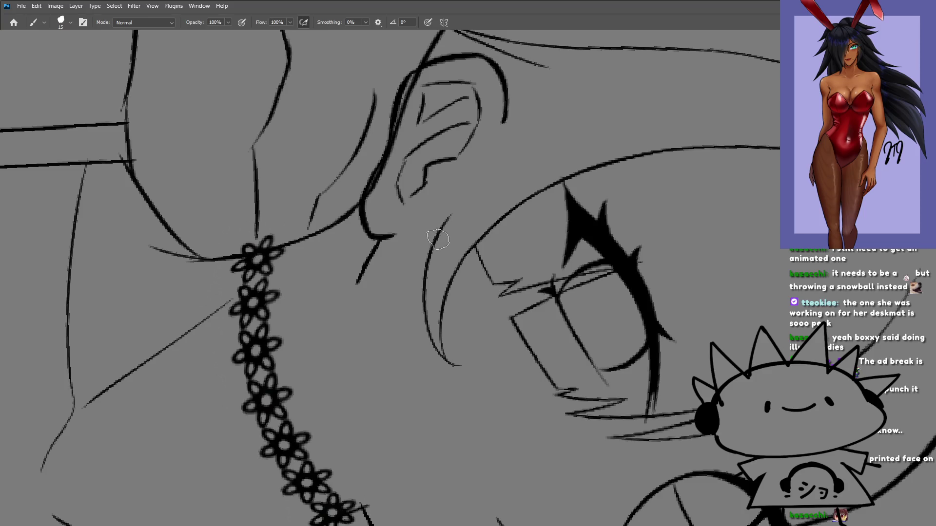
# Redraw the thin line above the ear and extend it down past the ear.
pyautogui.press('r')
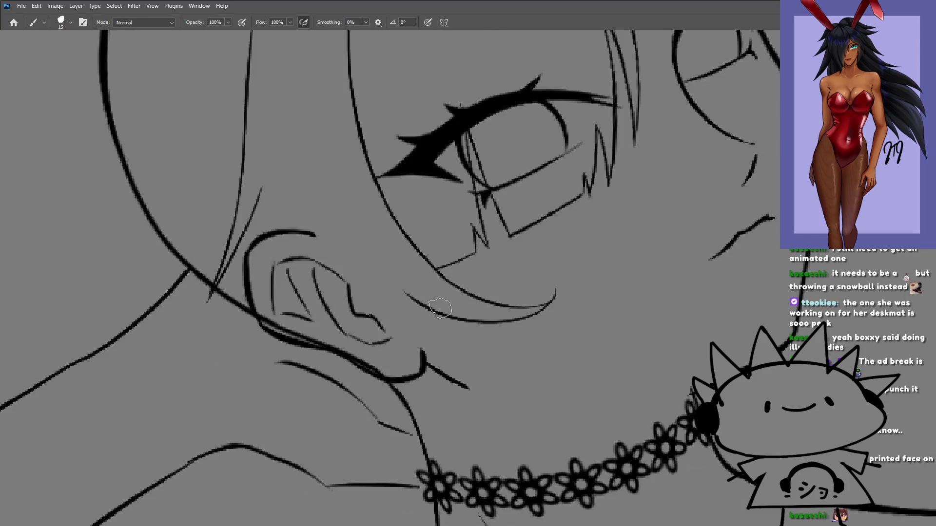
pyautogui.scroll(2, 544, 310)
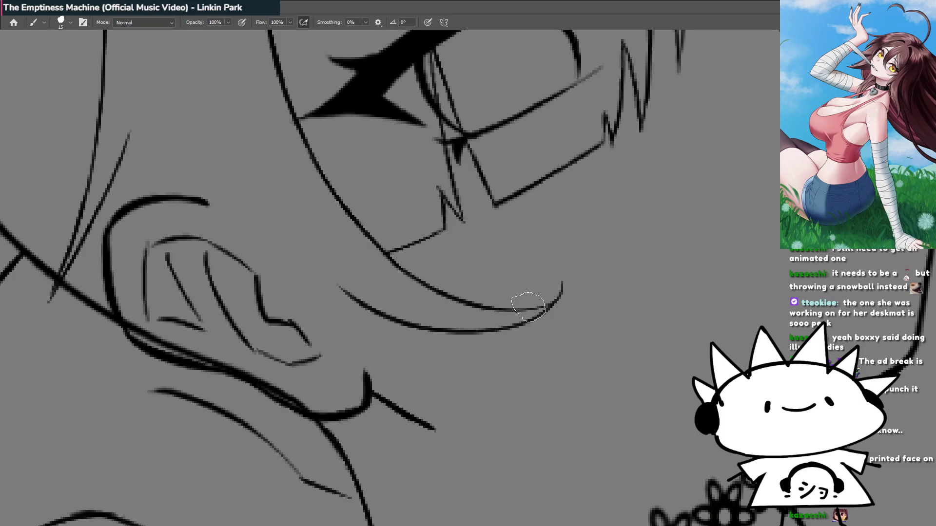
pyautogui.moveTo(451, 339)
pyautogui.mouseDown()
pyautogui.moveTo(507, 291)
pyautogui.moveTo(460, 334)
pyautogui.moveTo(458, 271)
pyautogui.moveTo(447, 272)
pyautogui.mouseUp()
pyautogui.scroll(-5, 507, 291)
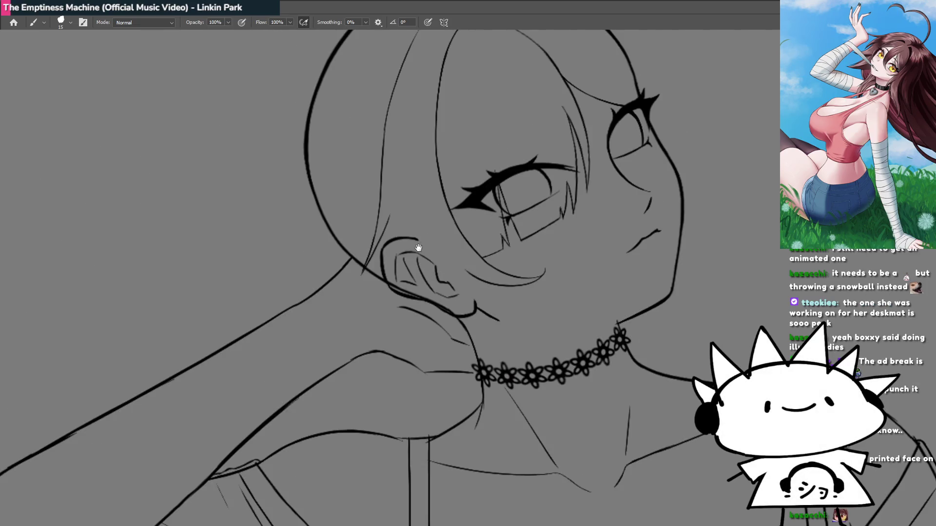
pyautogui.scroll(3, 418, 247)
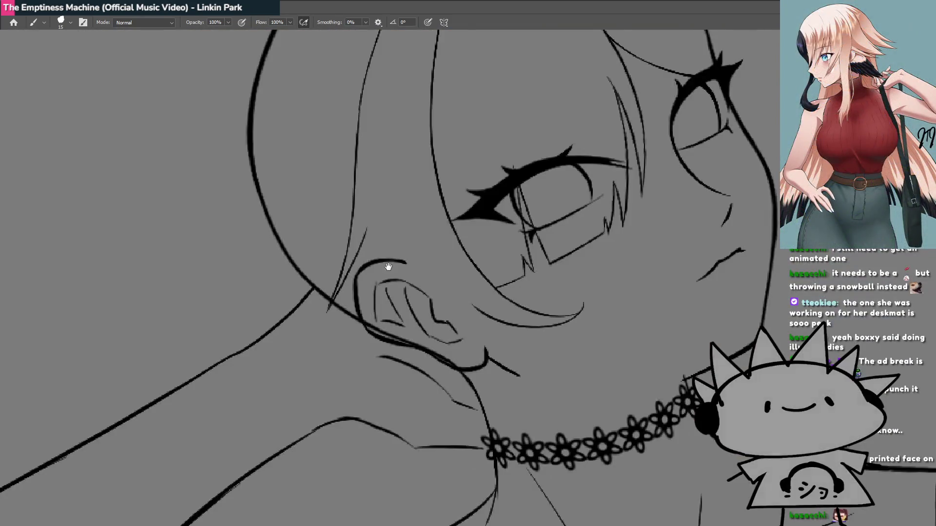
pyautogui.moveTo(387, 268)
pyautogui.mouseDown()
pyautogui.moveTo(429, 297)
pyautogui.moveTo(423, 288)
pyautogui.mouseUp()
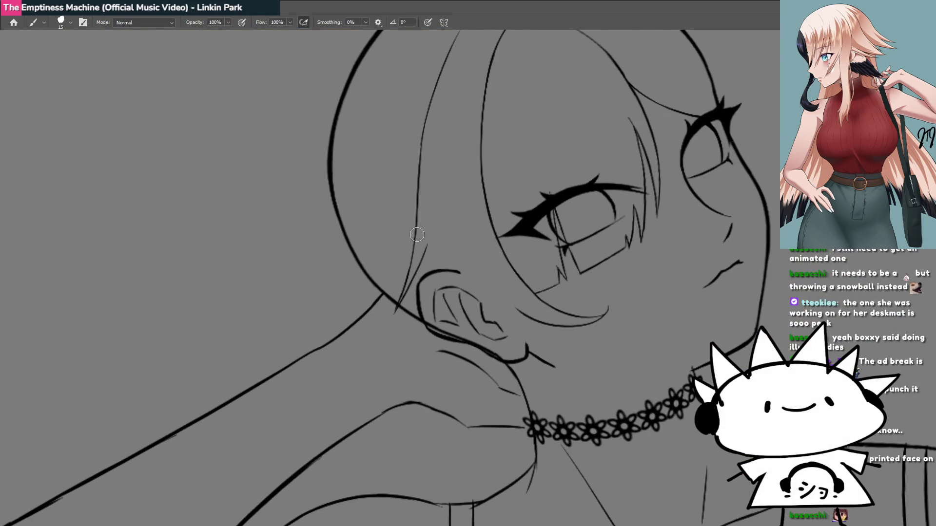
pyautogui.hotkey('ctrl', 'z')
pyautogui.hotkey('ctrl', 'z')
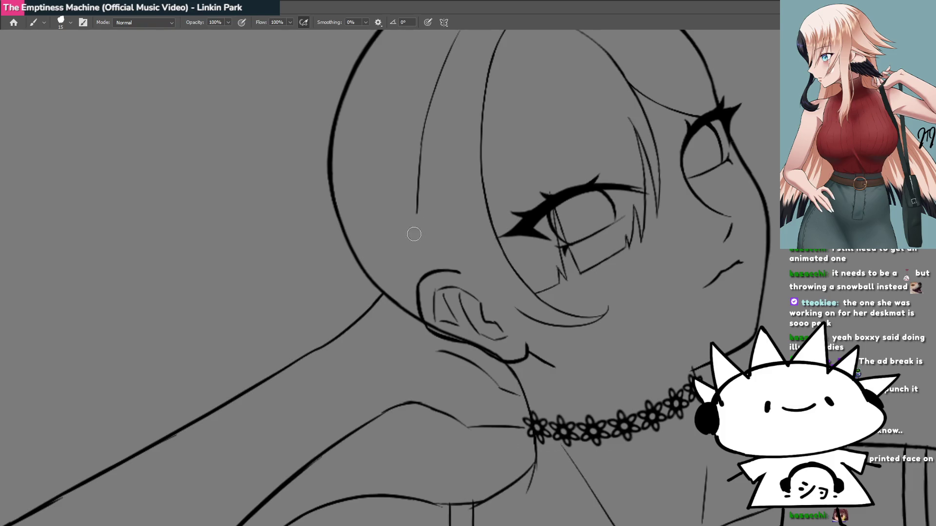
pyautogui.moveTo(422, 129); pyautogui.dragTo(419, 232)
pyautogui.hotkey('ctrl', 'z')
pyautogui.moveTo(423, 135); pyautogui.dragTo(414, 210)
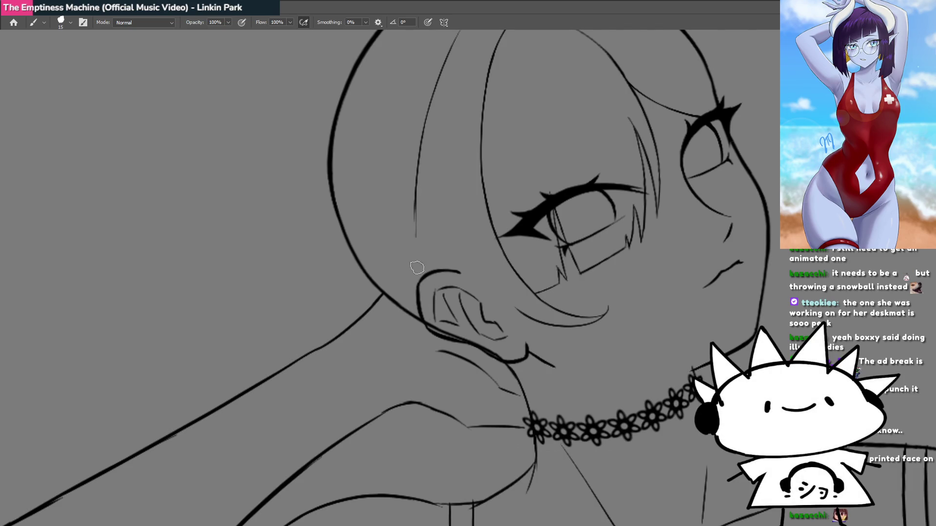
pyautogui.moveTo(416, 186); pyautogui.dragTo(418, 281)
pyautogui.moveTo(414, 228); pyautogui.dragTo(412, 312)
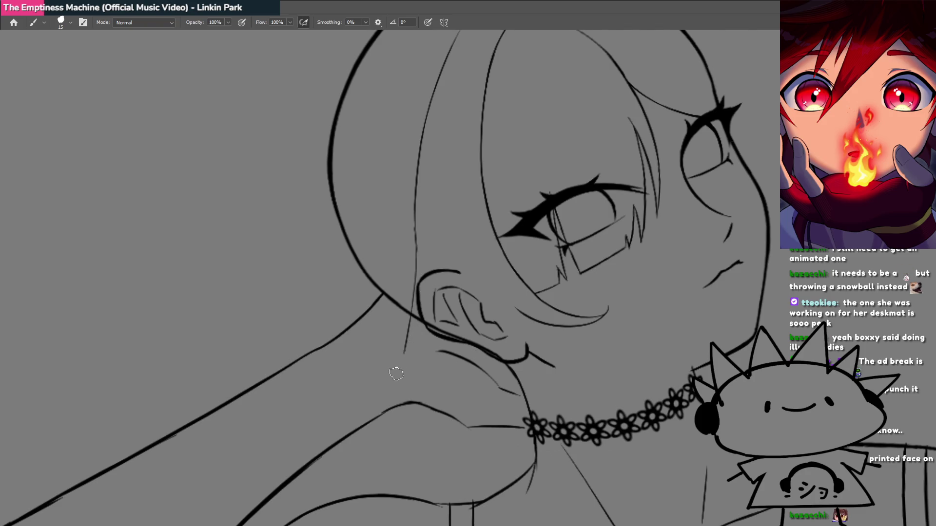
# Straighten the line's top, add a second strand rising above the ear, then reset the rotation.
pyautogui.press('r')
pyautogui.moveTo(395, 366)
pyautogui.mouseDown()
pyautogui.moveTo(539, 418)
pyautogui.moveTo(564, 176)
pyautogui.moveTo(536, 210)
pyautogui.mouseUp()
pyautogui.click(535, 210)
pyautogui.hotkey('ctrl', 'z')
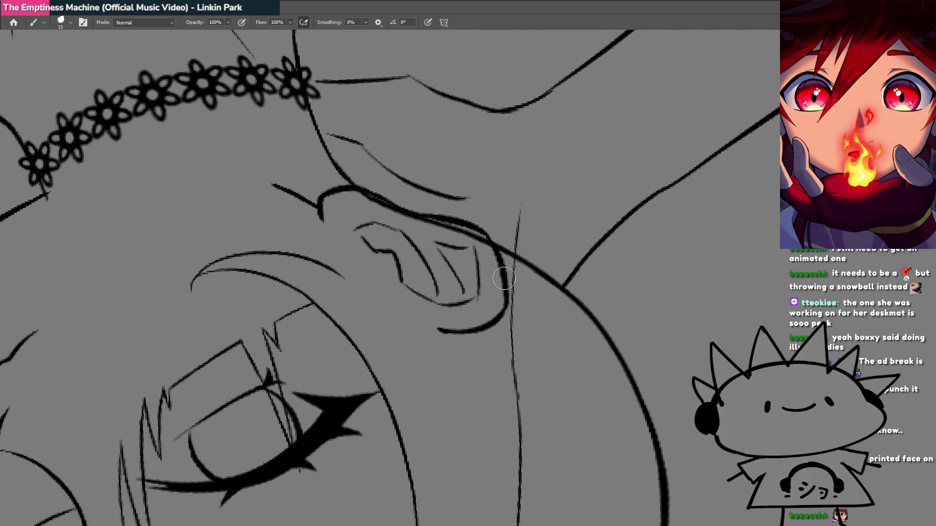
pyautogui.moveTo(512, 285); pyautogui.dragTo(531, 178)
pyautogui.hotkey('ctrl', 'z')
pyautogui.moveTo(512, 290); pyautogui.dragTo(536, 168)
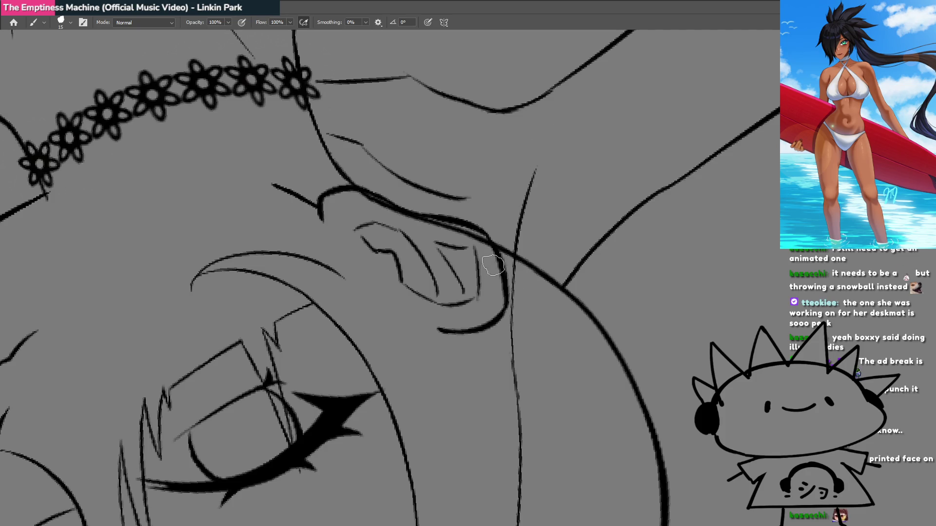
pyautogui.moveTo(490, 288); pyautogui.dragTo(533, 172)
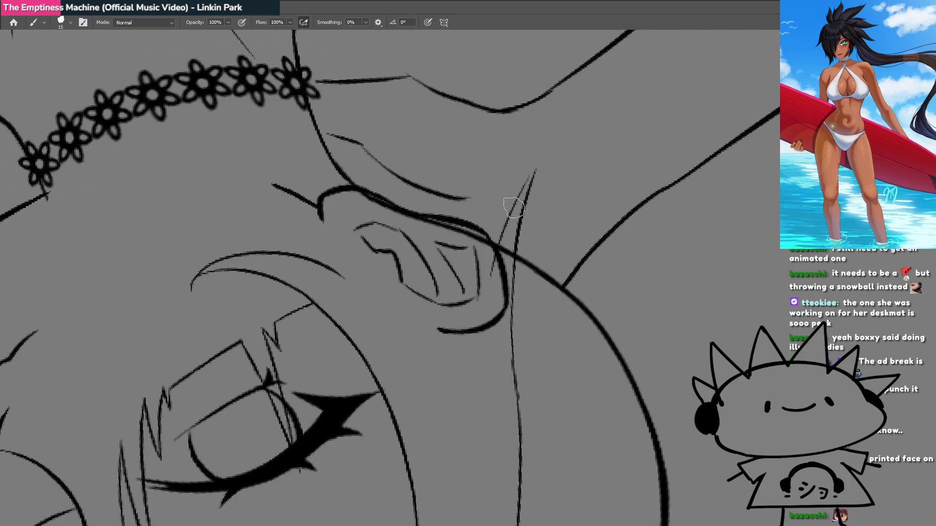
pyautogui.moveTo(515, 209); pyautogui.dragTo(548, 144)
pyautogui.hotkey('ctrl', 'z')
pyautogui.moveTo(519, 204); pyautogui.dragTo(550, 141)
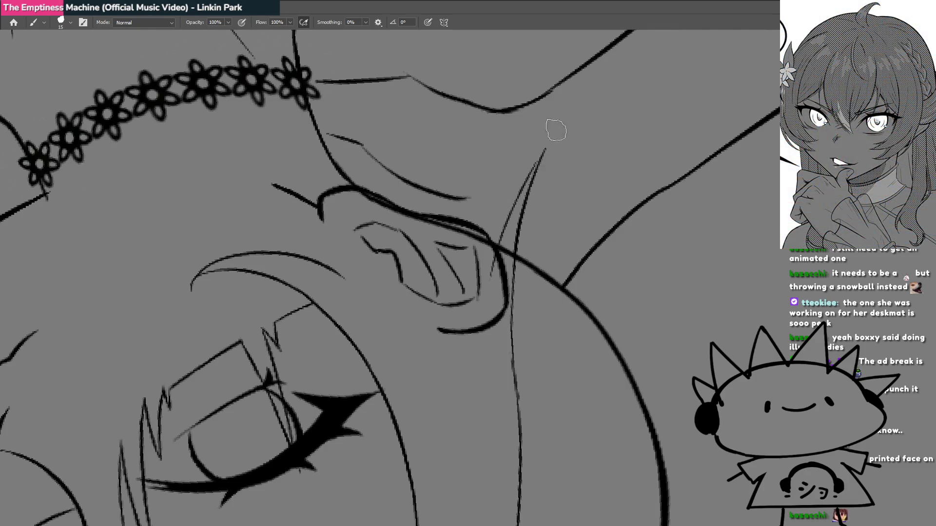
pyautogui.hotkey('ctrl', 'alt', 'r')
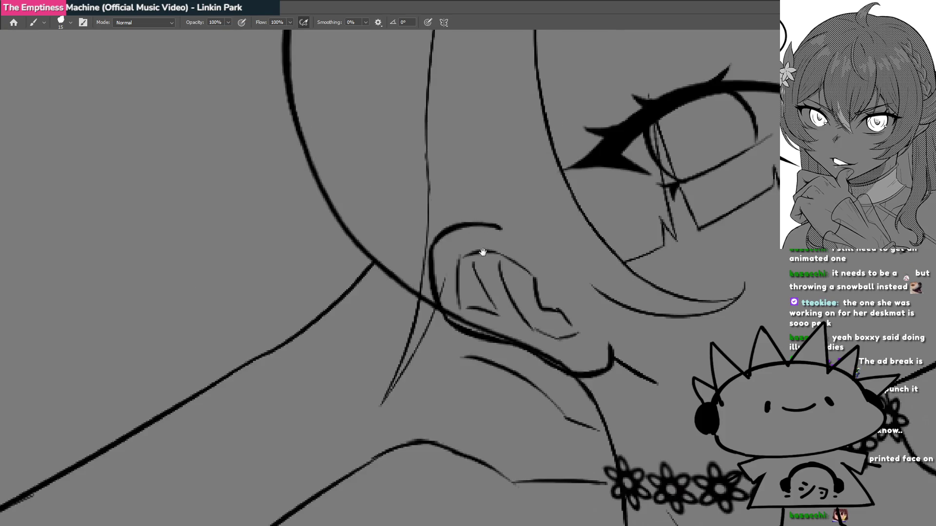
pyautogui.moveTo(483, 252); pyautogui.dragTo(457, 286)
pyautogui.moveTo(418, 314); pyautogui.dragTo(424, 399)
pyautogui.scroll(-5, 416, 321)
pyautogui.scroll(3, 458, 317)
pyautogui.hotkey('ctrl', 'z')
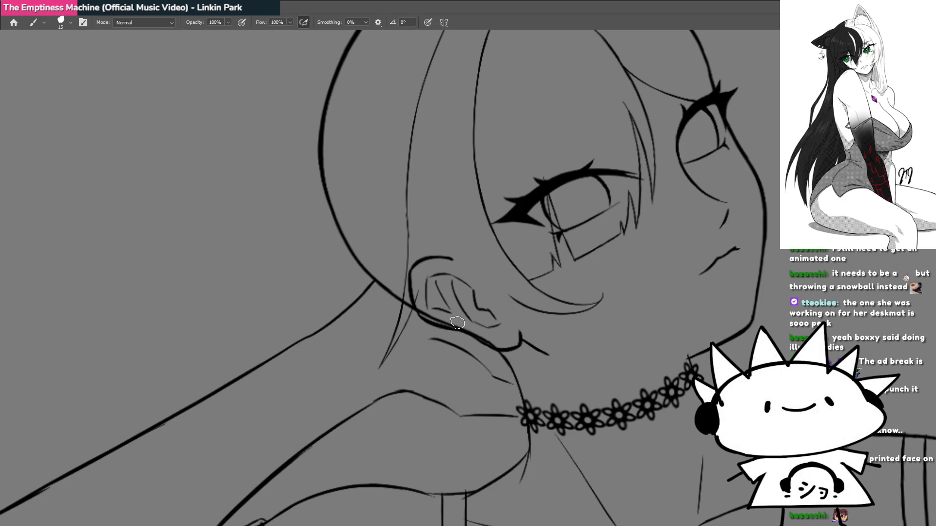
pyautogui.moveTo(472, 259); pyautogui.dragTo(456, 263)
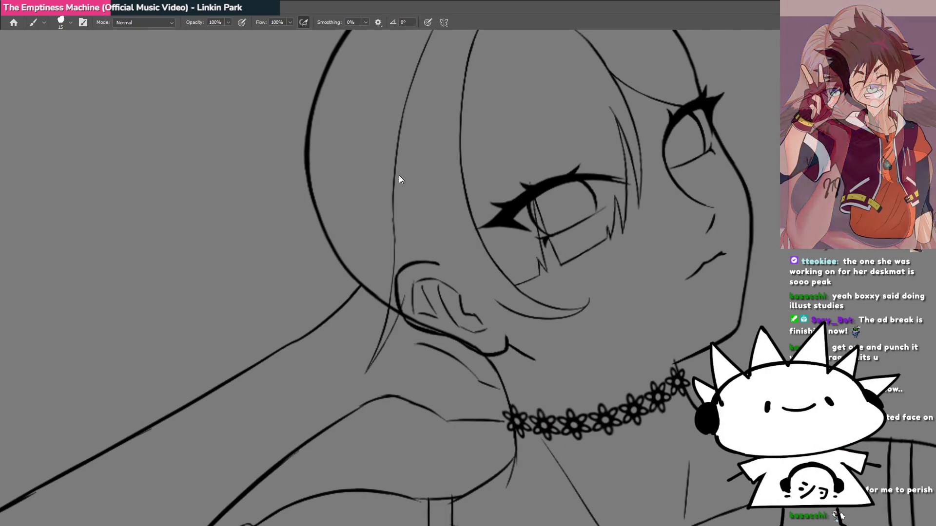
pyautogui.hotkey('ctrl', 'Tab')
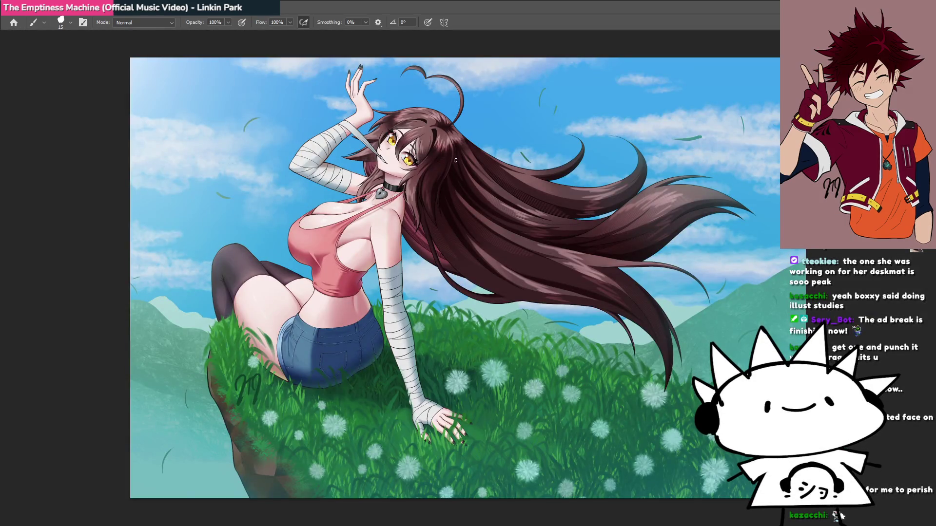
pyautogui.scroll(5, 448, 146)
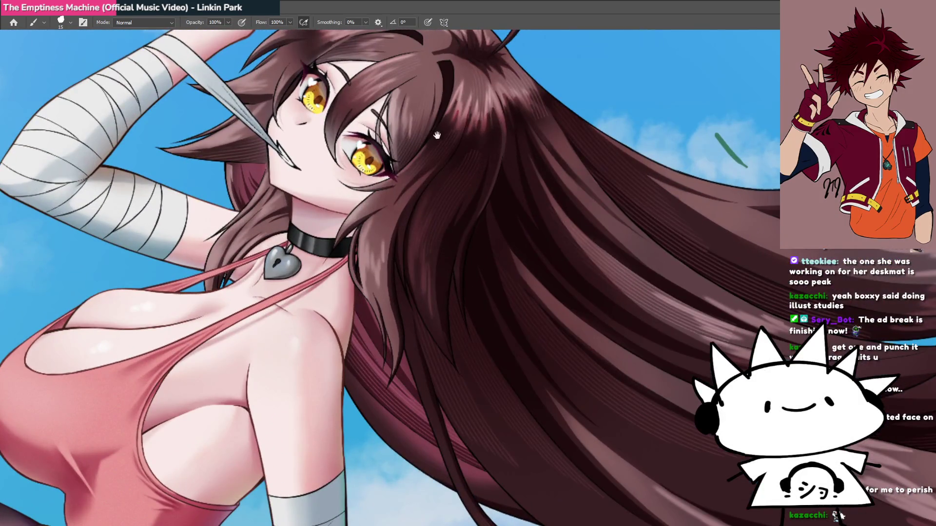
pyautogui.moveTo(461, 106); pyautogui.dragTo(453, 144)
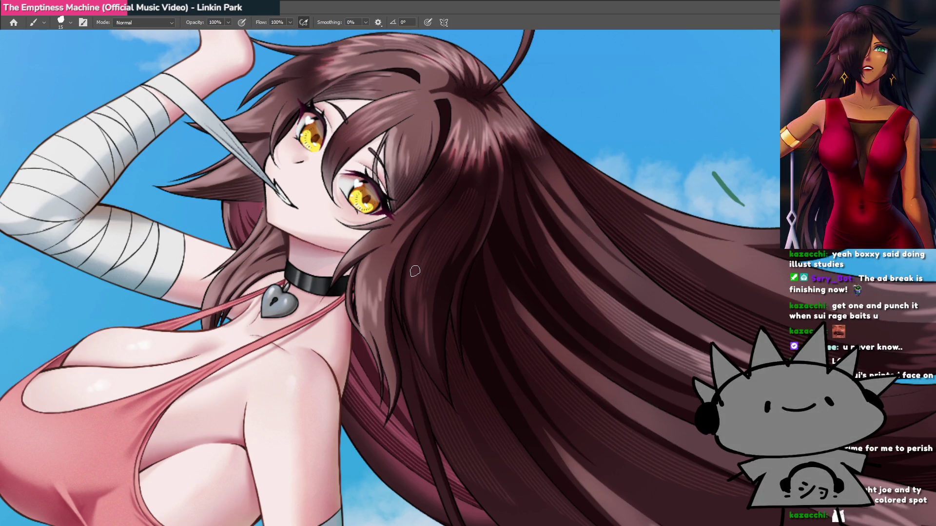
pyautogui.moveTo(443, 245)
pyautogui.mouseDown()
pyautogui.moveTo(453, 253)
pyautogui.moveTo(449, 267)
pyautogui.mouseUp()
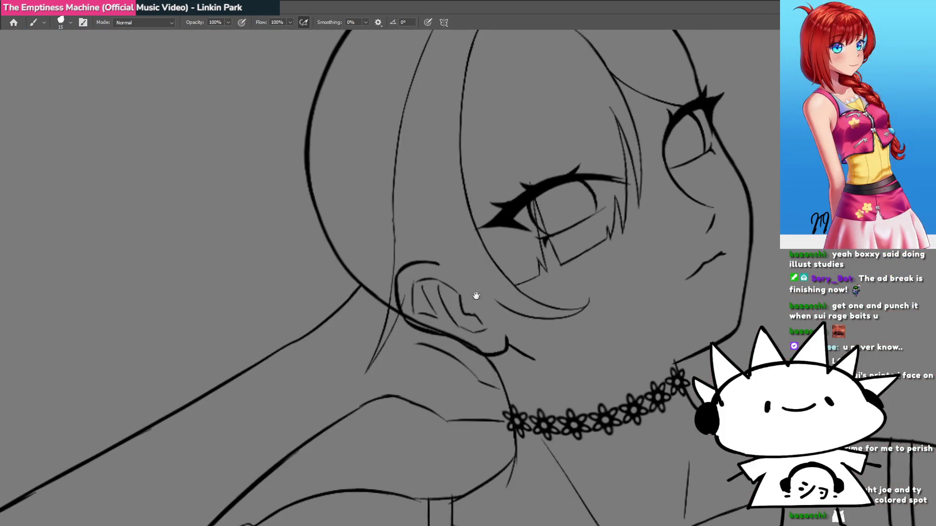
pyautogui.moveTo(473, 293); pyautogui.dragTo(442, 287)
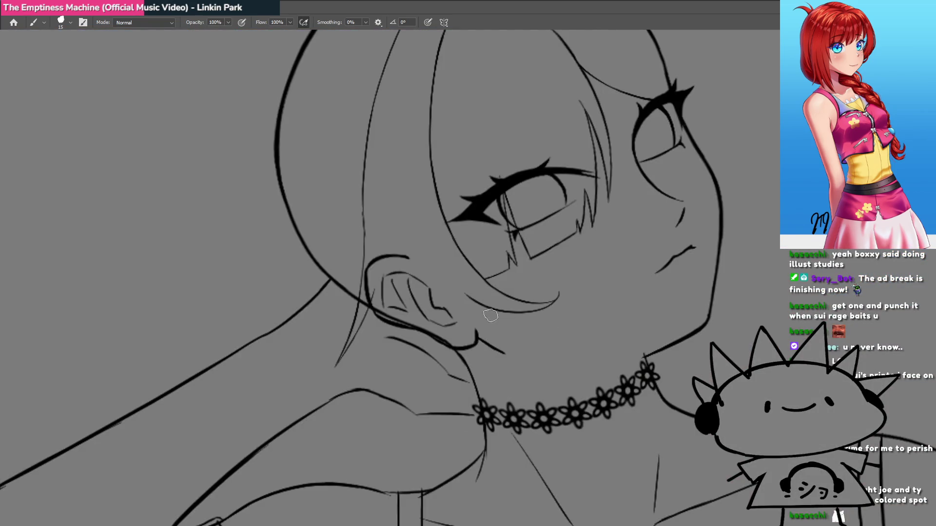
# Draw a long line down the side of the neck below the ear, redrawing it straighter.
pyautogui.moveTo(505, 317); pyautogui.dragTo(525, 350)
pyautogui.moveTo(519, 389); pyautogui.dragTo(459, 326)
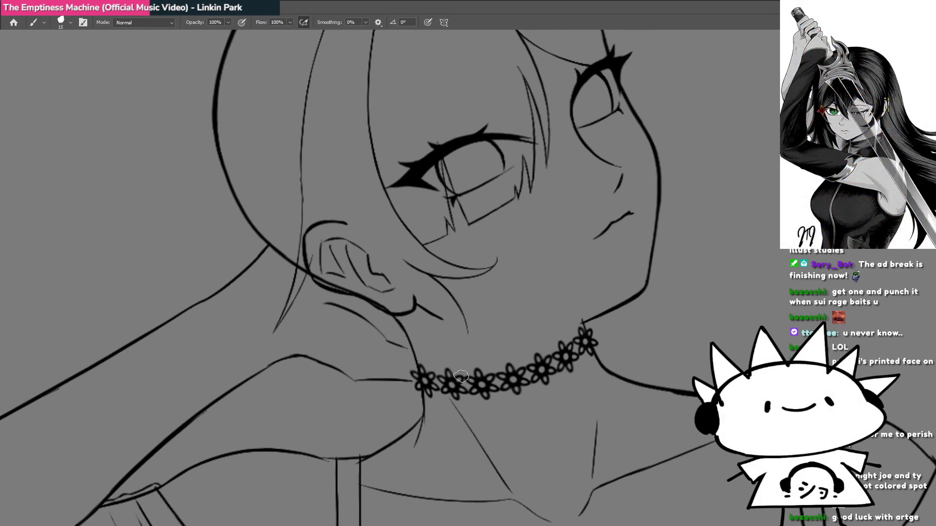
pyautogui.moveTo(462, 347); pyautogui.dragTo(494, 350)
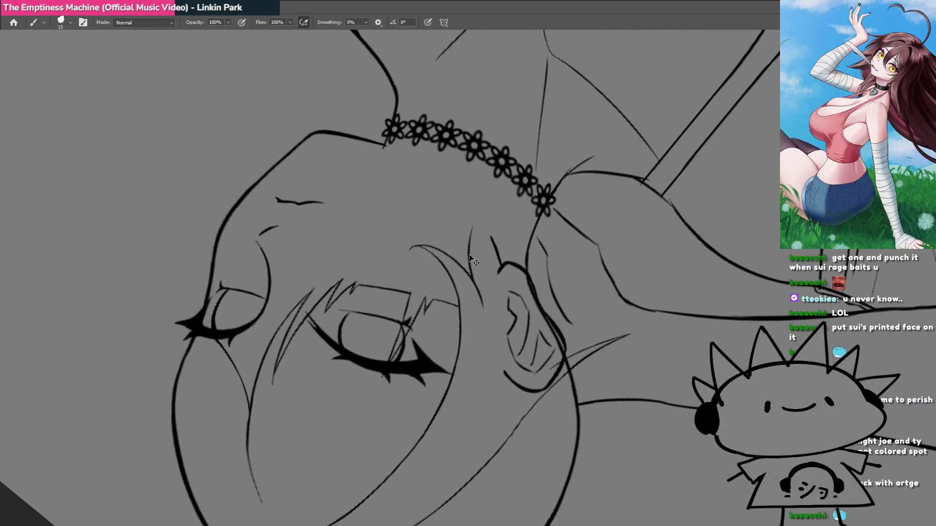
pyautogui.moveTo(471, 254); pyautogui.dragTo(468, 257)
pyautogui.moveTo(435, 391)
pyautogui.mouseDown()
pyautogui.moveTo(341, 341)
pyautogui.moveTo(437, 285)
pyautogui.moveTo(472, 376)
pyautogui.mouseUp()
pyautogui.hotkey('ctrl', 'z')
pyautogui.hotkey('ctrl', 'z')
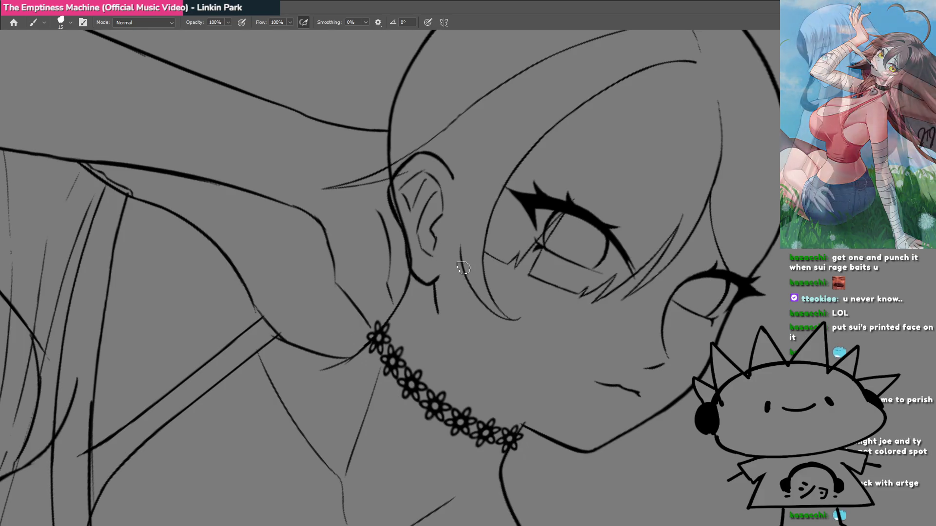
pyautogui.moveTo(461, 262); pyautogui.dragTo(471, 361)
pyautogui.hotkey('ctrl', 'z')
pyautogui.moveTo(462, 274); pyautogui.dragTo(467, 384)
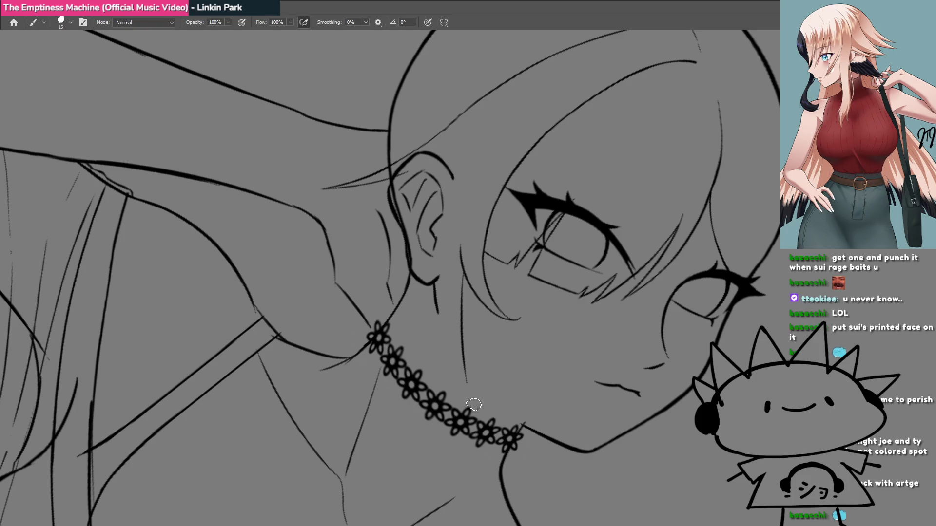
# Redraw the stroke near the ear and add thin strands beside the flower choker.
pyautogui.moveTo(467, 411)
pyautogui.mouseDown()
pyautogui.moveTo(441, 372)
pyautogui.moveTo(451, 288)
pyautogui.moveTo(477, 229)
pyautogui.mouseUp()
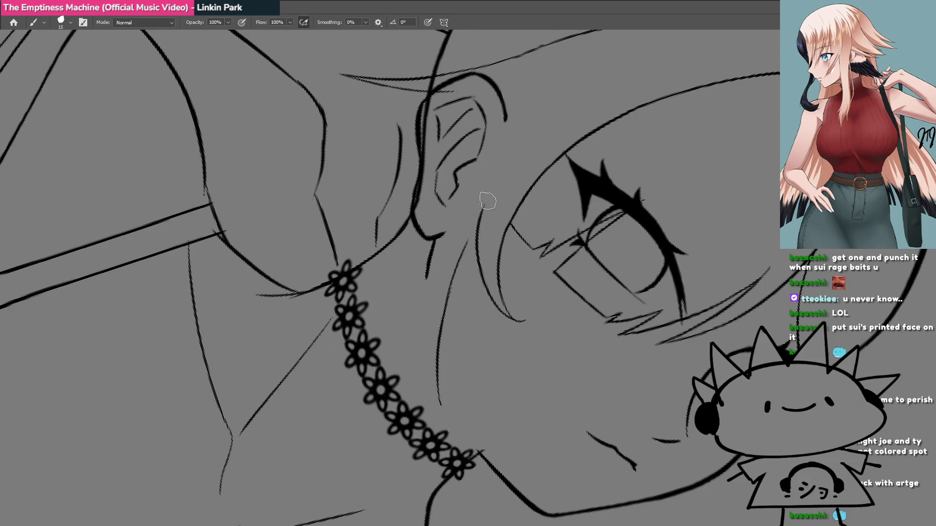
pyautogui.hotkey('ctrl', 'z')
pyautogui.moveTo(433, 331); pyautogui.dragTo(479, 215)
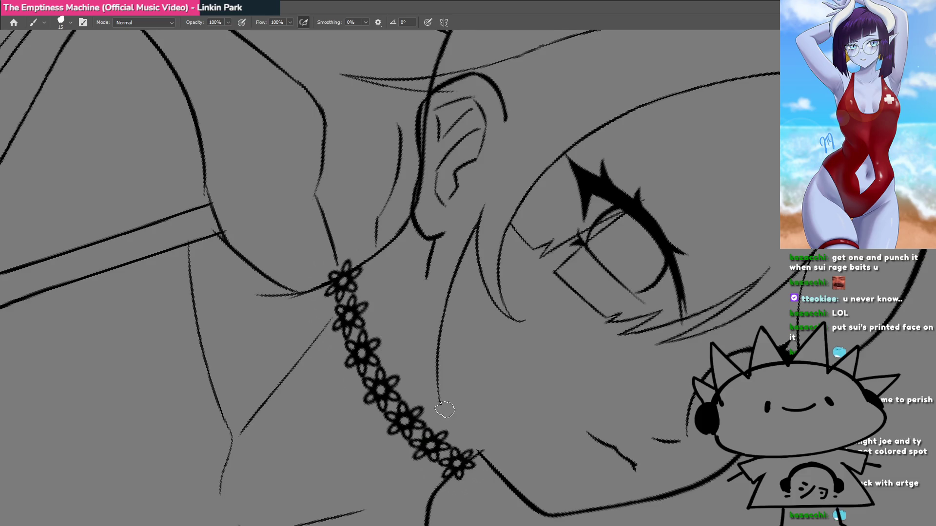
pyautogui.press('r')
pyautogui.moveTo(414, 387)
pyautogui.mouseDown()
pyautogui.moveTo(351, 387)
pyautogui.moveTo(382, 324)
pyautogui.mouseUp()
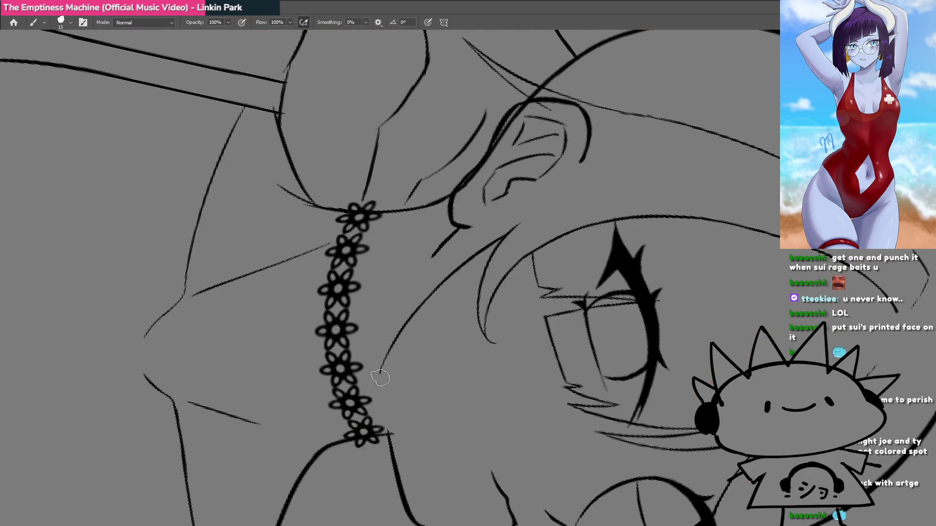
pyautogui.moveTo(378, 379); pyautogui.dragTo(396, 317)
pyautogui.moveTo(377, 385); pyautogui.dragTo(384, 287)
pyautogui.moveTo(377, 343); pyautogui.dragTo(400, 251)
pyautogui.hotkey('ctrl', 'z')
pyautogui.hotkey('ctrl', 'z')
pyautogui.hotkey('ctrl', 'z')
pyautogui.moveTo(377, 381); pyautogui.dragTo(391, 275)
# Reset the view rotation and add three thin strands alongside the neck line.
pyautogui.press('Escape')
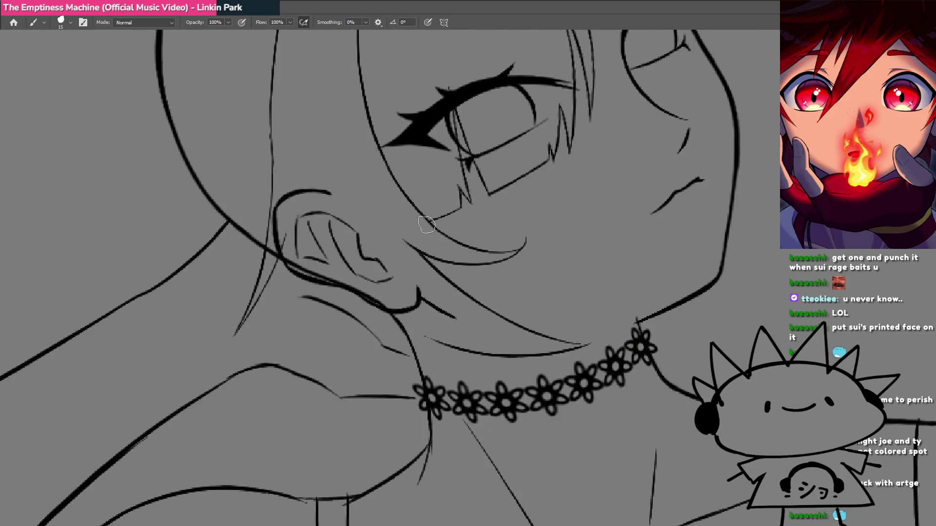
pyautogui.moveTo(438, 292)
pyautogui.mouseDown()
pyautogui.moveTo(490, 323)
pyautogui.moveTo(428, 334)
pyautogui.moveTo(469, 337)
pyautogui.moveTo(439, 426)
pyautogui.moveTo(449, 271)
pyautogui.moveTo(439, 297)
pyautogui.moveTo(450, 328)
pyautogui.mouseUp()
pyautogui.moveTo(407, 421); pyautogui.dragTo(458, 285)
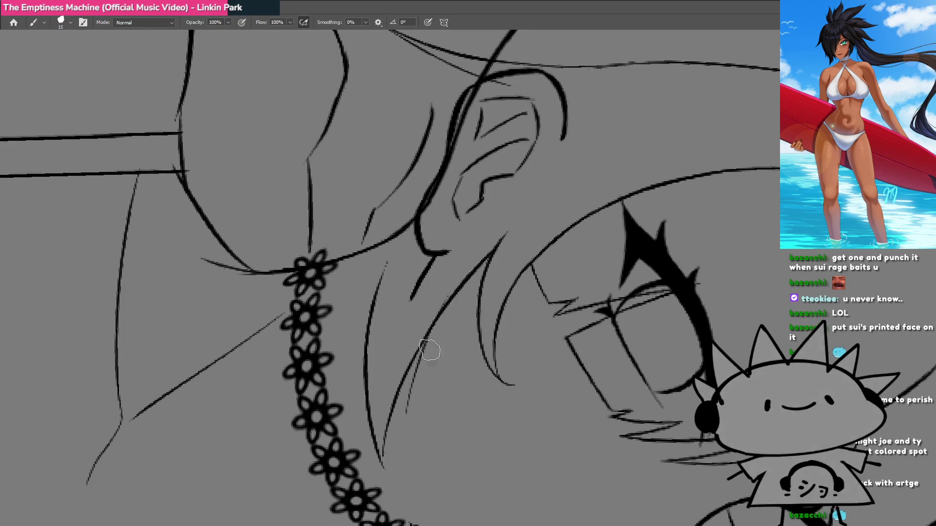
pyautogui.moveTo(405, 430); pyautogui.dragTo(434, 338)
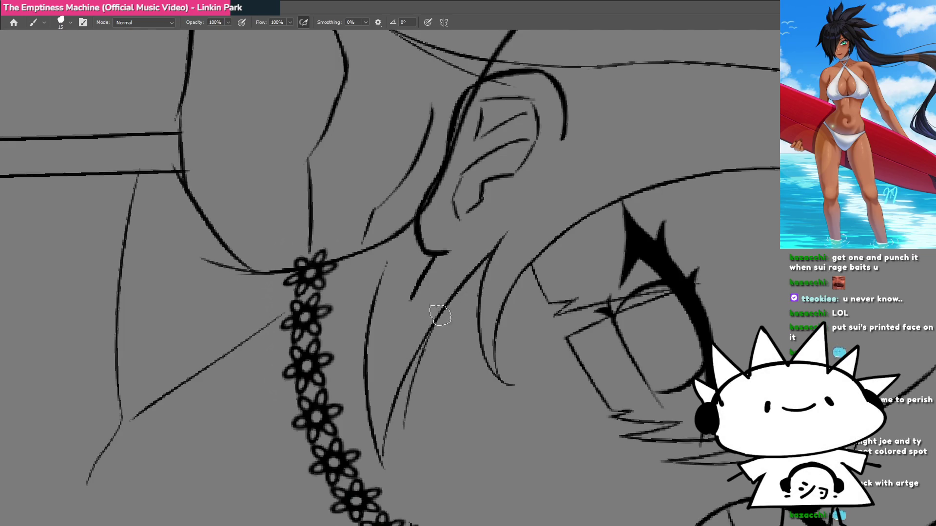
pyautogui.moveTo(401, 438)
pyautogui.mouseDown()
pyautogui.moveTo(432, 355)
pyautogui.moveTo(505, 234)
pyautogui.mouseUp()
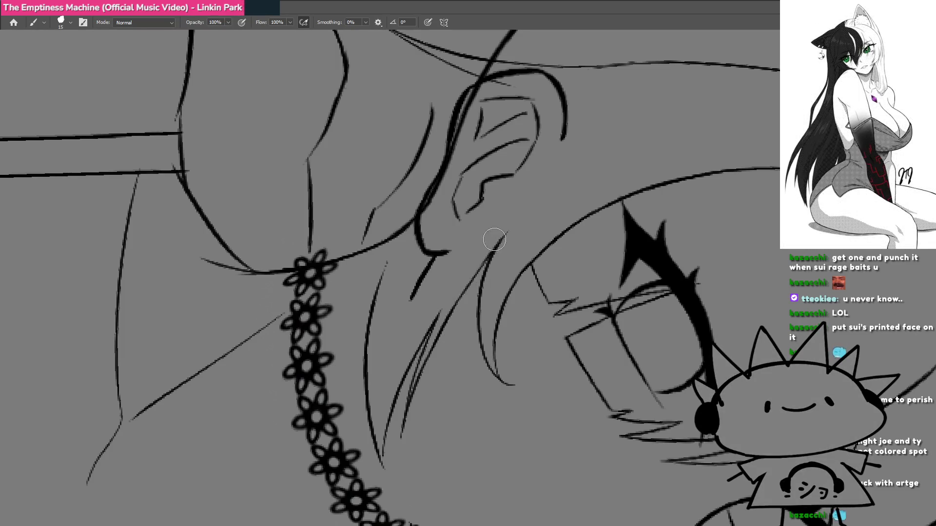
# Draw a hair strand running from below the ear down to the shoulder.
pyautogui.moveTo(401, 418); pyautogui.dragTo(487, 244)
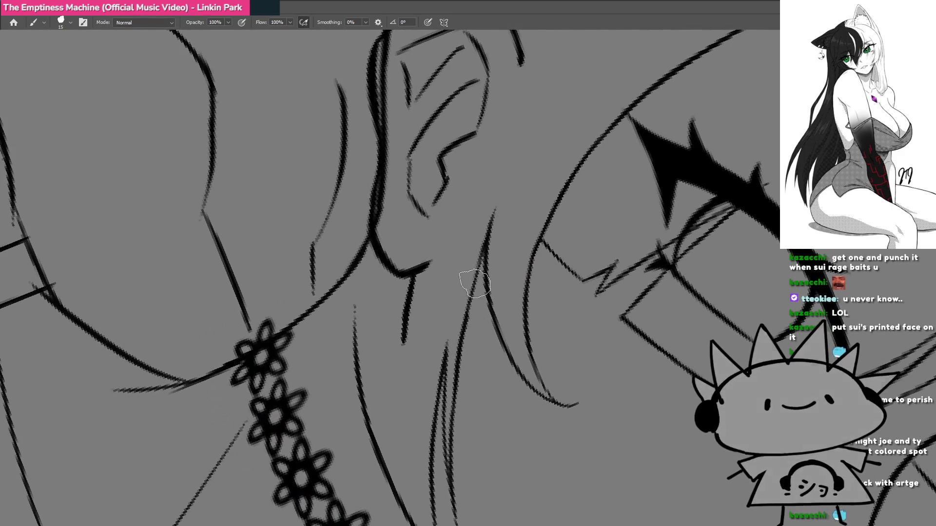
pyautogui.moveTo(475, 286); pyautogui.dragTo(442, 398)
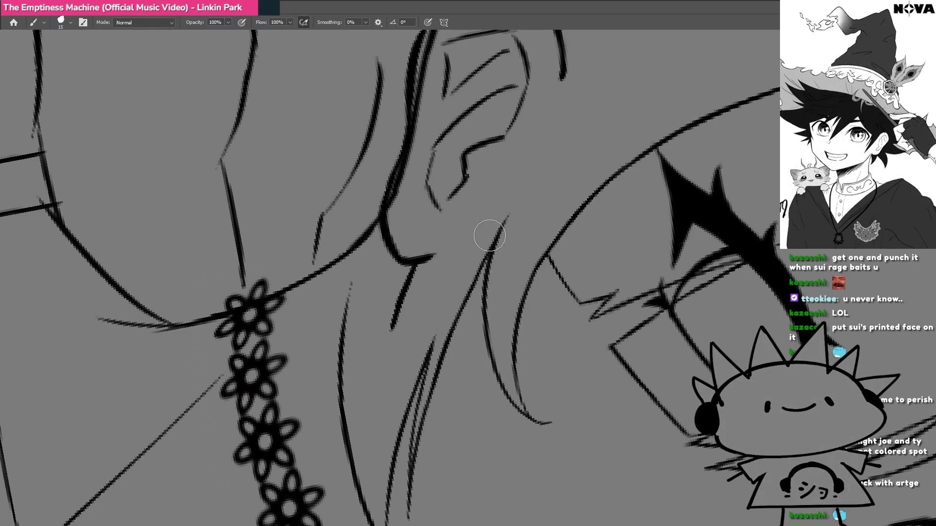
pyautogui.hotkey('ctrl', '-')
pyautogui.hotkey('ctrl', '-')
pyautogui.moveTo(516, 347)
pyautogui.mouseDown()
pyautogui.moveTo(487, 357)
pyautogui.moveTo(491, 341)
pyautogui.moveTo(372, 404)
pyautogui.moveTo(408, 404)
pyautogui.mouseUp()
pyautogui.press('r')
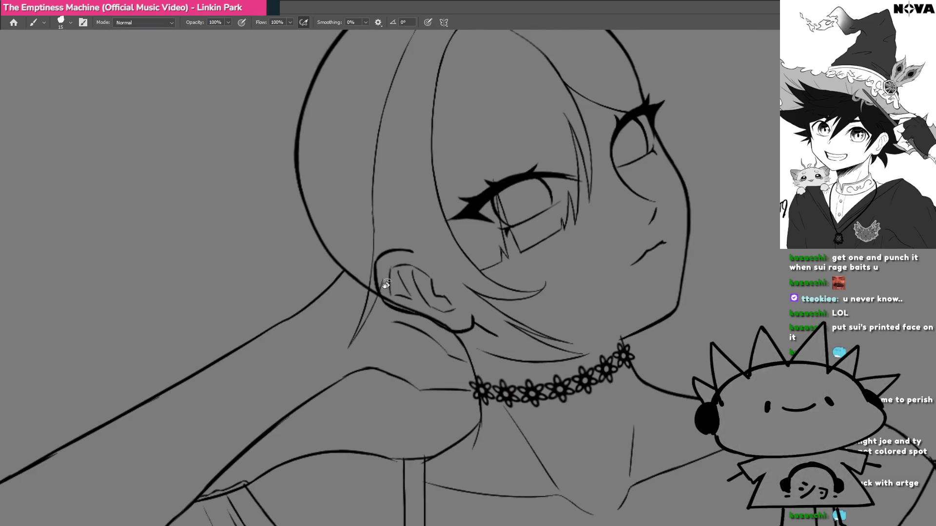
pyautogui.moveTo(383, 295); pyautogui.dragTo(391, 348)
pyautogui.hotkey('ctrl', 'z')
pyautogui.moveTo(383, 302)
pyautogui.mouseDown()
pyautogui.moveTo(416, 392)
pyautogui.moveTo(407, 342)
pyautogui.mouseUp()
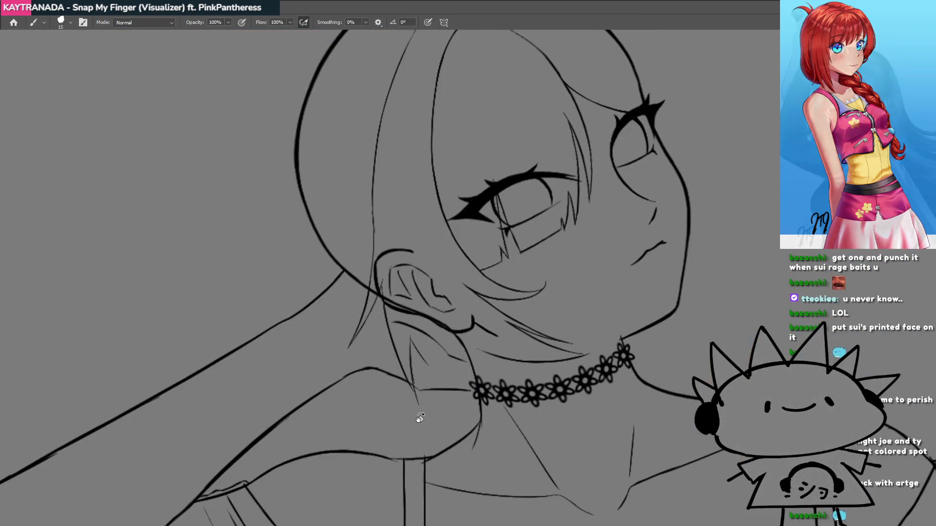
# Rotate the canvas view while the finished flower-choker illustration is on screen.
pyautogui.moveTo(420, 418)
pyautogui.mouseDown()
pyautogui.moveTo(368, 389)
pyautogui.moveTo(382, 403)
pyautogui.moveTo(357, 330)
pyautogui.moveTo(390, 303)
pyautogui.moveTo(378, 388)
pyautogui.moveTo(410, 355)
pyautogui.moveTo(420, 307)
pyautogui.mouseUp()
# Redraw the thin strand below the ear several times, ending with a longer one.
pyautogui.scroll(5, 405, 278)
pyautogui.hotkey('ctrl', 'z')
pyautogui.moveTo(412, 382); pyautogui.dragTo(421, 307)
pyautogui.moveTo(412, 383); pyautogui.dragTo(410, 323)
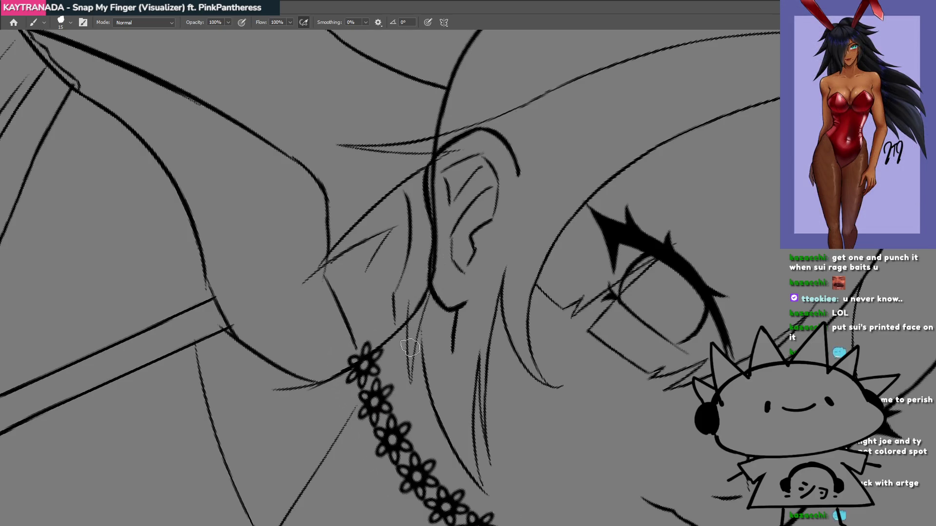
pyautogui.hotkey('ctrl', 'z')
pyautogui.moveTo(413, 390); pyautogui.dragTo(409, 319)
pyautogui.hotkey('ctrl', 'z')
pyautogui.moveTo(412, 415); pyautogui.dragTo(420, 266)
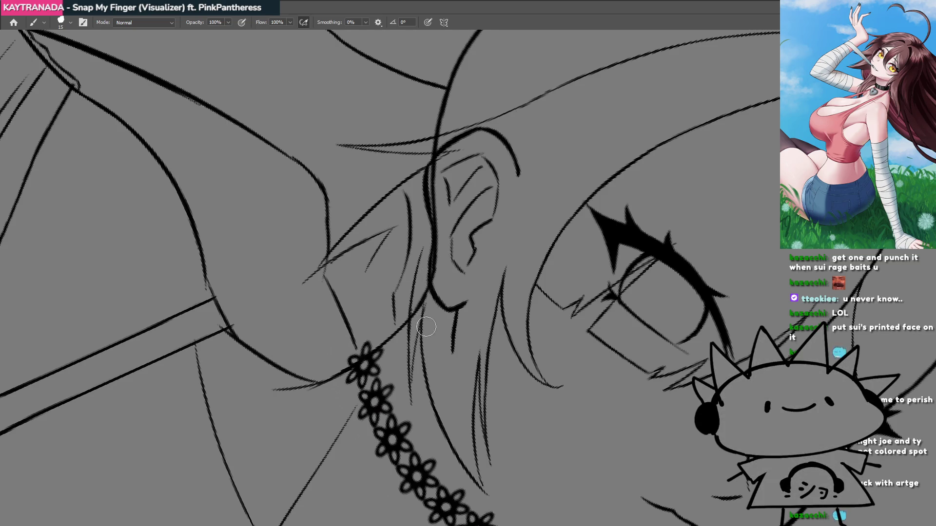
# Add a short dark stroke below the ear and begin lassoing the ear and strands.
pyautogui.moveTo(428, 298); pyautogui.dragTo(430, 292)
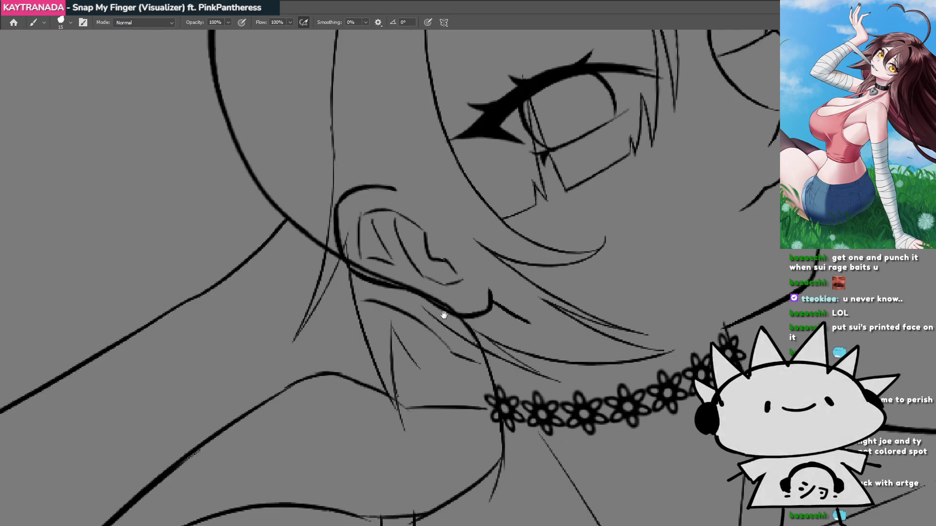
pyautogui.scroll(-5, 428, 283)
pyautogui.scroll(-3, 437, 337)
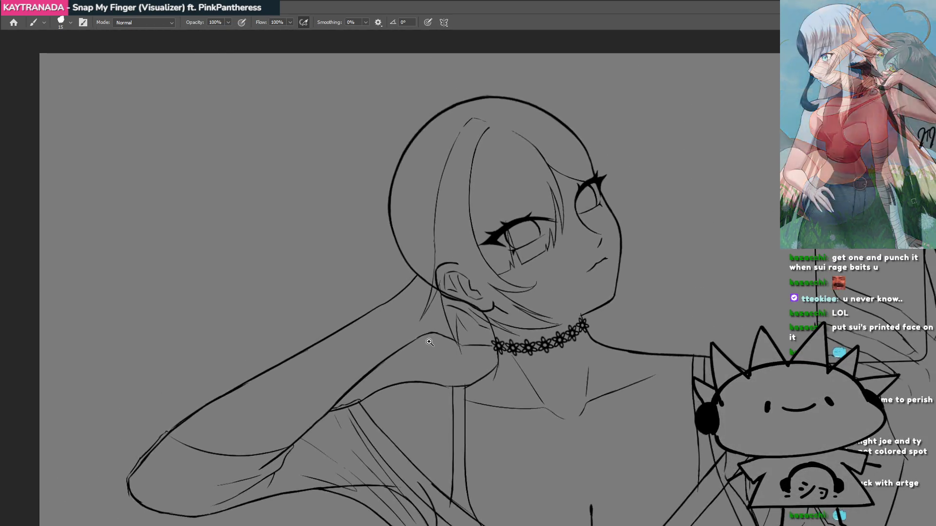
pyautogui.scroll(6, 456, 339)
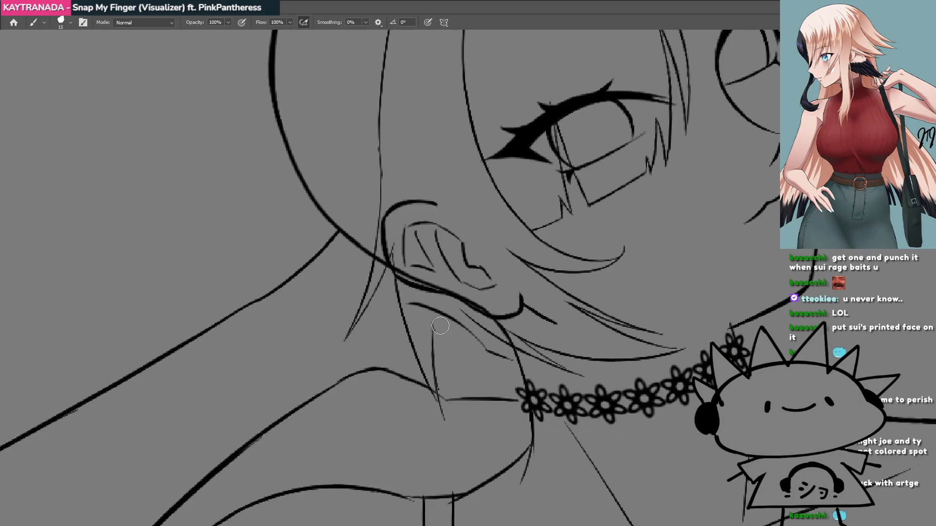
pyautogui.scroll(-6, 451, 316)
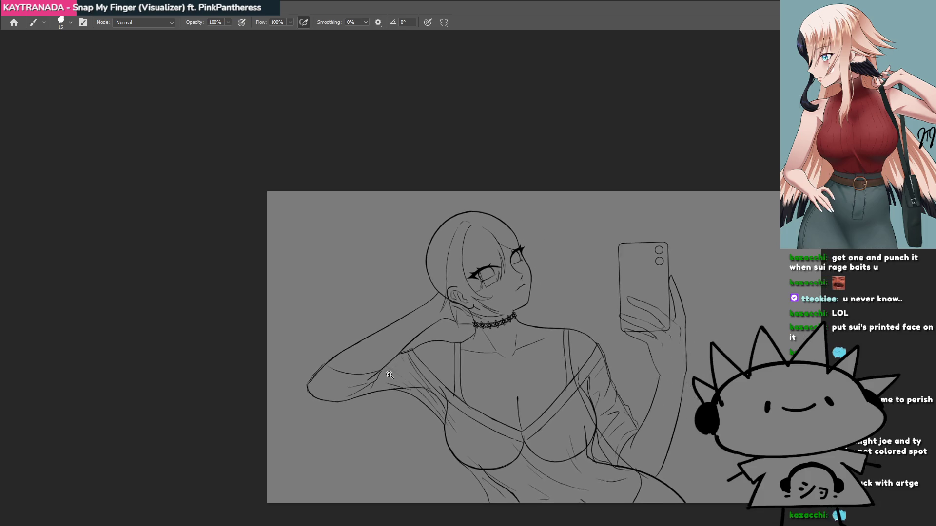
pyautogui.scroll(5, 436, 363)
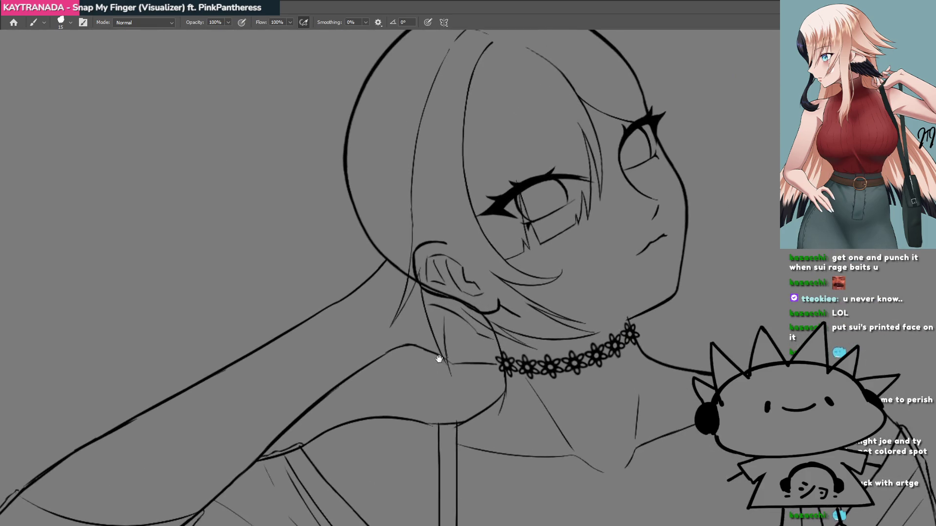
pyautogui.moveTo(460, 328)
pyautogui.mouseDown()
pyautogui.moveTo(435, 351)
pyautogui.moveTo(449, 340)
pyautogui.moveTo(437, 338)
pyautogui.moveTo(449, 330)
pyautogui.moveTo(434, 337)
pyautogui.moveTo(449, 324)
pyautogui.moveTo(437, 323)
pyautogui.moveTo(445, 344)
pyautogui.moveTo(446, 296)
pyautogui.moveTo(412, 277)
pyautogui.mouseUp()
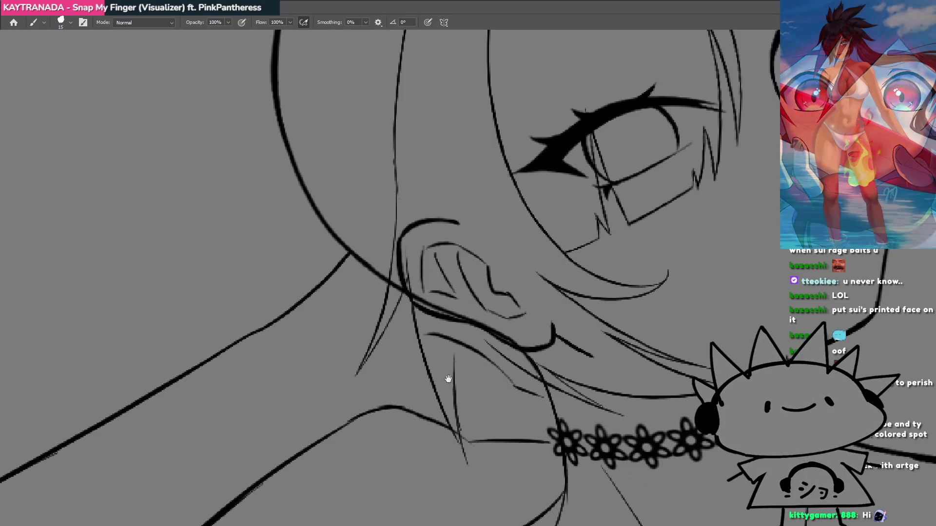
pyautogui.moveTo(444, 379); pyautogui.dragTo(417, 333)
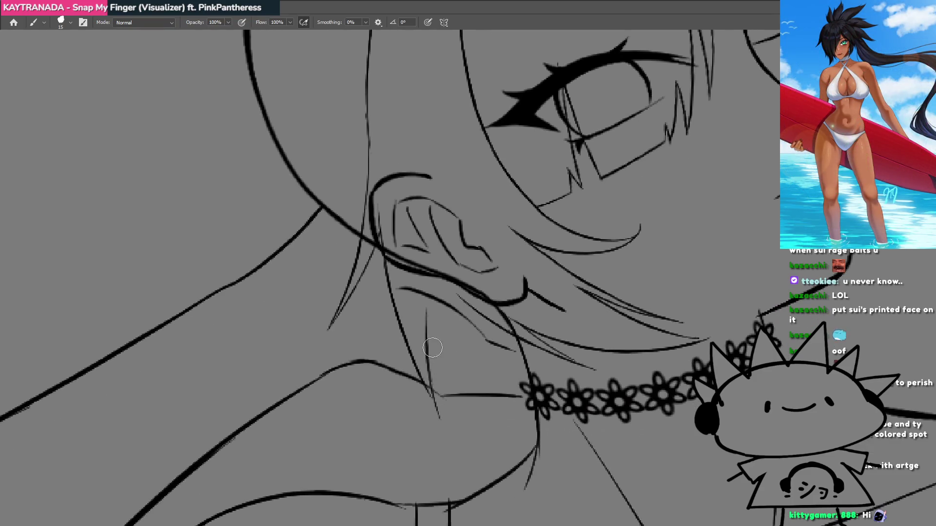
pyautogui.moveTo(429, 393); pyautogui.dragTo(441, 421)
pyautogui.scroll(-3, 427, 384)
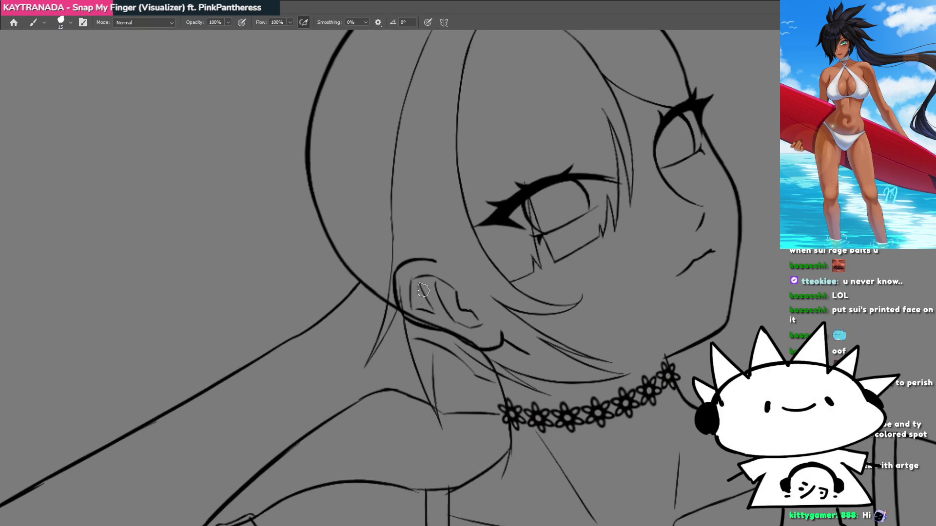
pyautogui.moveTo(404, 215)
pyautogui.mouseDown()
pyautogui.moveTo(342, 392)
pyautogui.moveTo(440, 459)
pyautogui.moveTo(458, 379)
pyautogui.moveTo(435, 288)
pyautogui.moveTo(405, 217)
pyautogui.mouseUp()
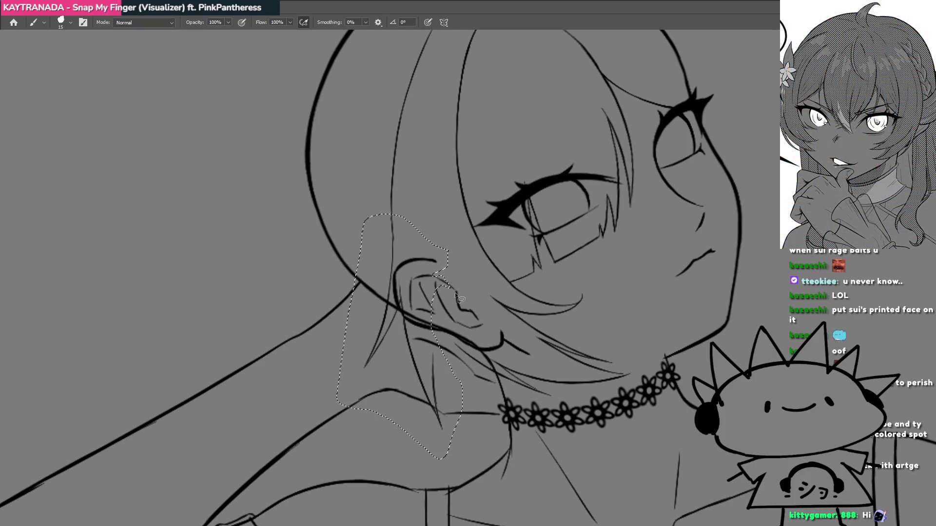
# Close the ear selection and rotate it about 6° counter-clockwise, shifted slightly right.
pyautogui.moveTo(448, 343)
pyautogui.mouseDown()
pyautogui.moveTo(436, 341)
pyautogui.moveTo(466, 322)
pyautogui.moveTo(417, 320)
pyautogui.mouseUp()
pyautogui.hotkey('ctrl', 't')
pyautogui.moveTo(442, 449); pyautogui.dragTo(457, 439)
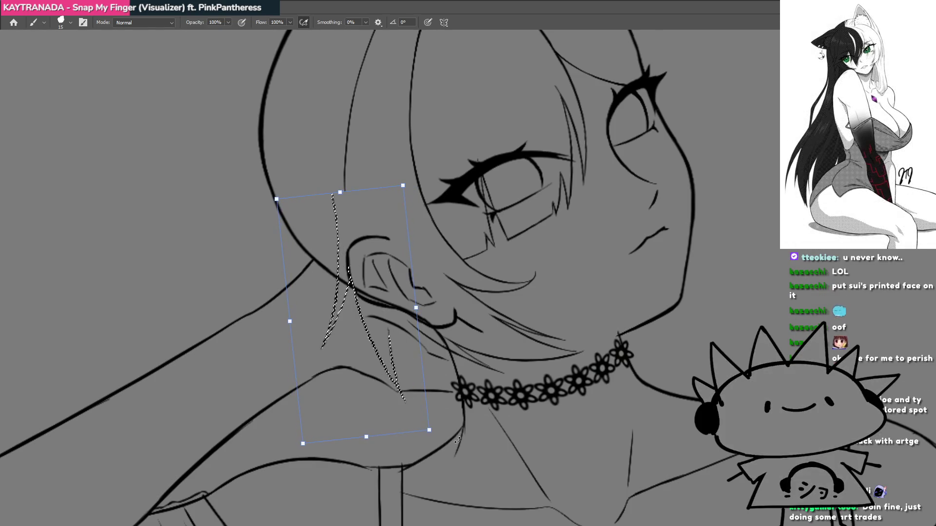
pyautogui.moveTo(375, 364); pyautogui.dragTo(387, 361)
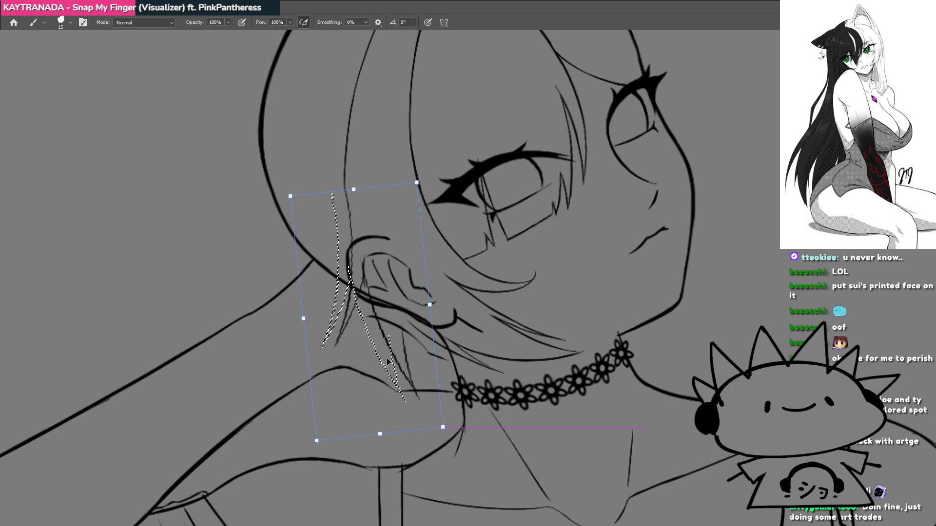
pyautogui.moveTo(388, 362); pyautogui.dragTo(388, 361)
pyautogui.press('Return')
pyautogui.scroll(-3, 418, 396)
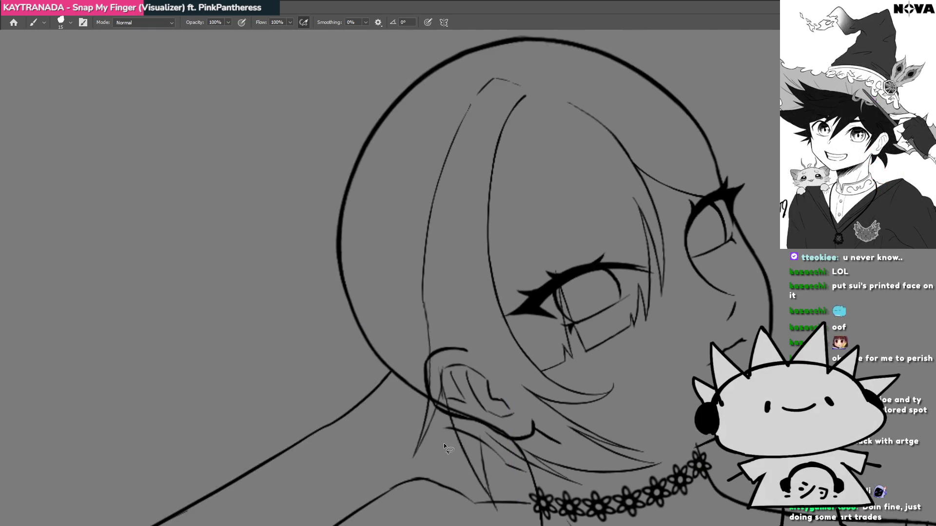
# Draw a line up to the hair outline and straighten the view around ear and choker.
pyautogui.press('r')
pyautogui.moveTo(414, 397)
pyautogui.mouseDown()
pyautogui.moveTo(371, 391)
pyautogui.moveTo(405, 312)
pyautogui.mouseUp()
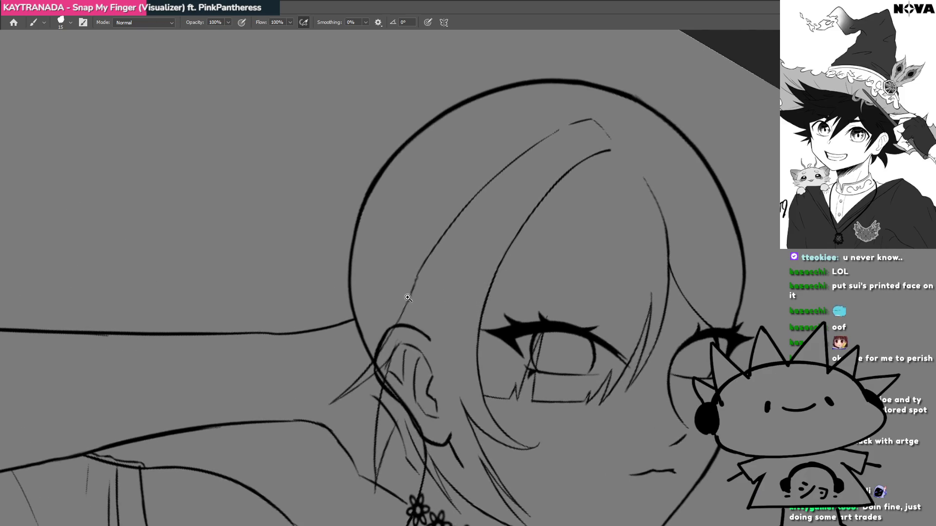
pyautogui.scroll(2, 400, 315)
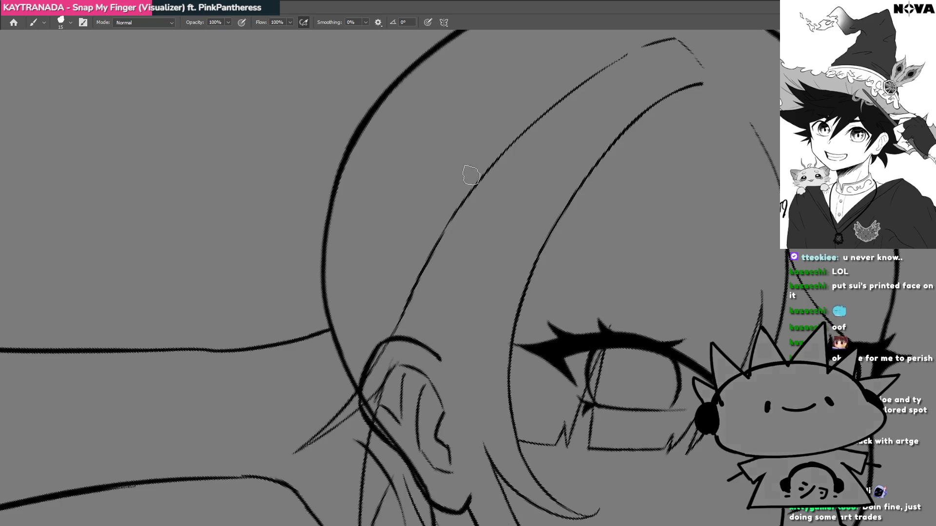
pyautogui.moveTo(394, 332); pyautogui.dragTo(437, 241)
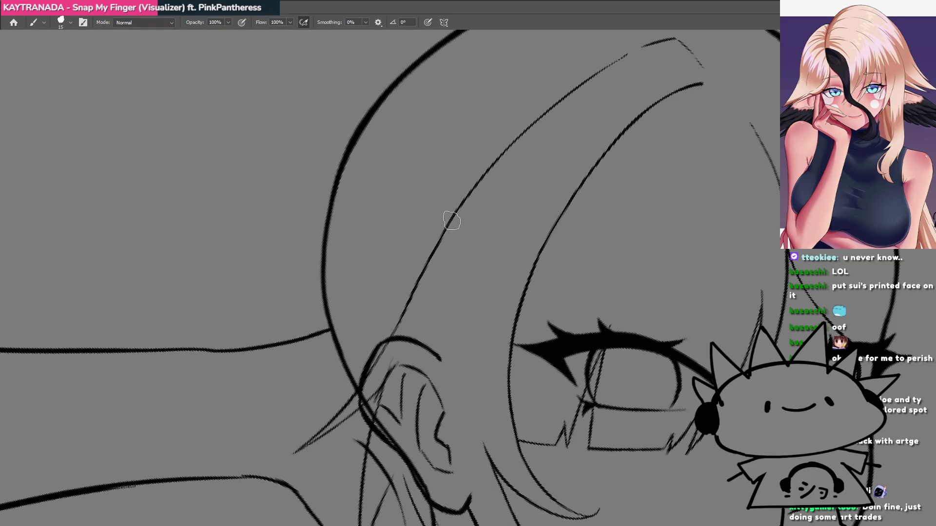
pyautogui.press('Escape')
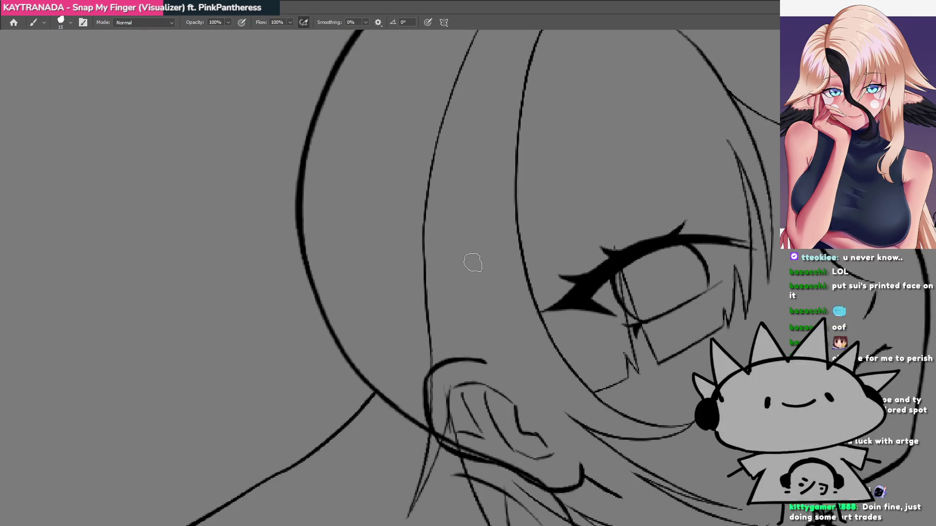
pyautogui.moveTo(487, 382)
pyautogui.mouseDown()
pyautogui.moveTo(470, 338)
pyautogui.moveTo(465, 363)
pyautogui.moveTo(510, 335)
pyautogui.moveTo(460, 276)
pyautogui.mouseUp()
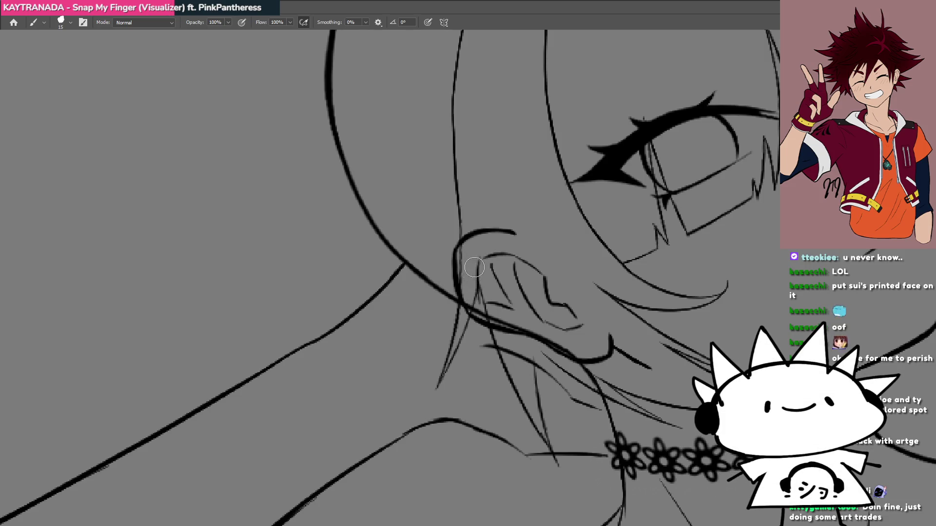
pyautogui.moveTo(513, 295)
pyautogui.mouseDown()
pyautogui.moveTo(468, 293)
pyautogui.moveTo(473, 313)
pyautogui.mouseUp()
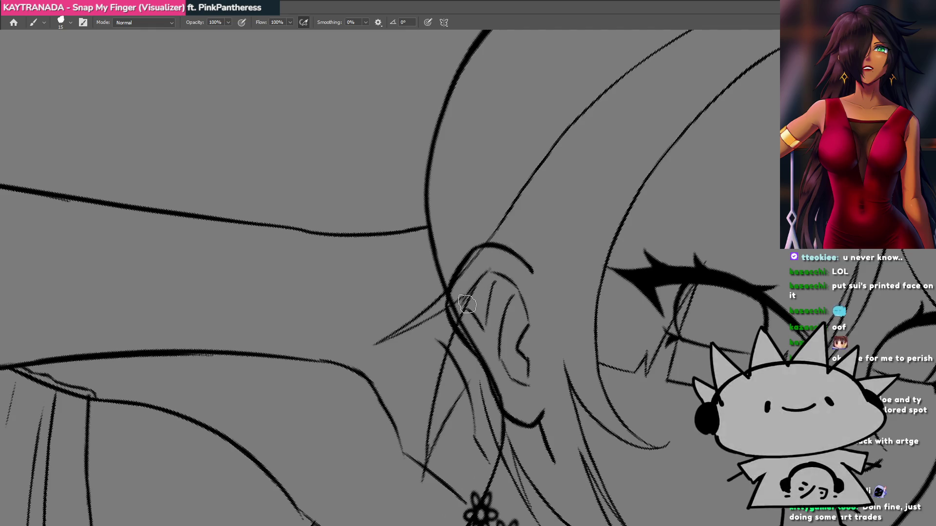
pyautogui.moveTo(428, 360); pyautogui.dragTo(566, 385)
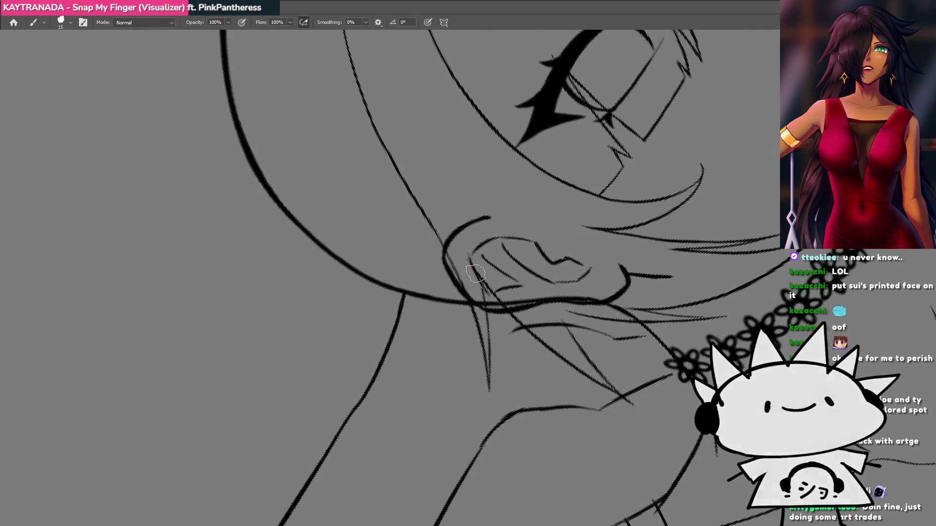
pyautogui.moveTo(485, 303)
pyautogui.mouseDown()
pyautogui.moveTo(460, 387)
pyautogui.moveTo(454, 347)
pyautogui.moveTo(409, 393)
pyautogui.mouseUp()
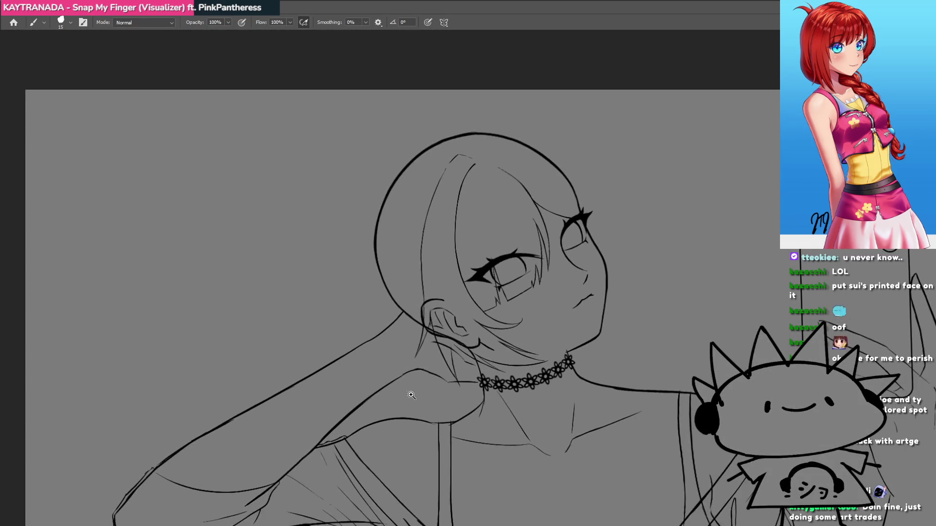
# Switch to the festival illustration of two kimono girls and view the whole head.
pyautogui.hotkey('ctrl', 'Tab')
pyautogui.hotkey('ctrl', 'Tab')
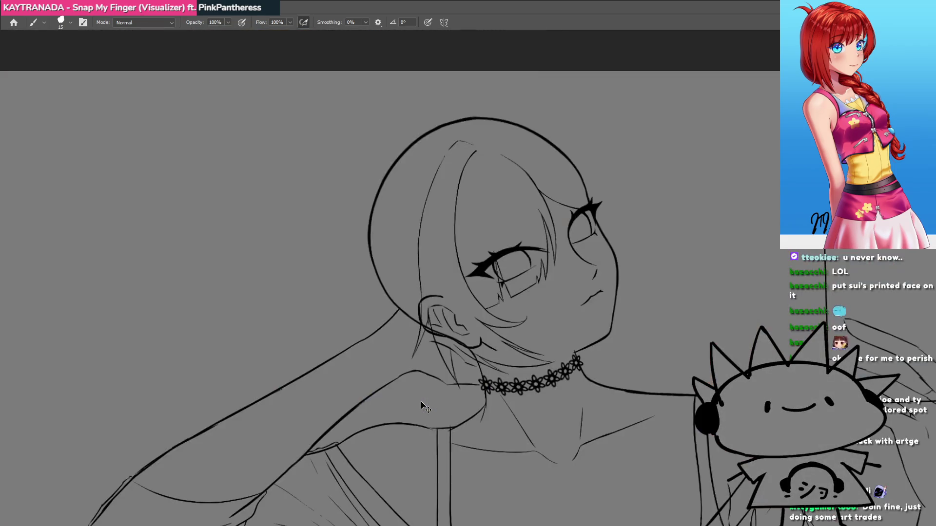
pyautogui.scroll(-5, 434, 375)
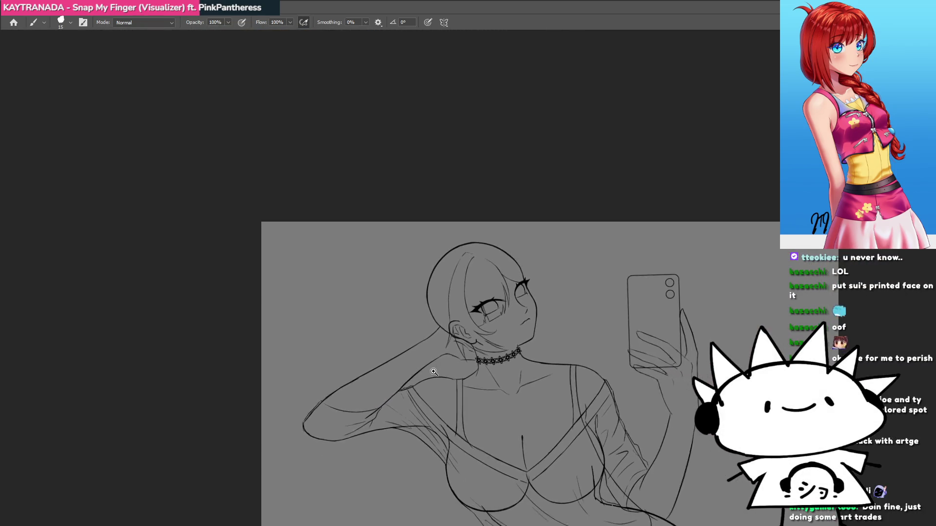
pyautogui.scroll(5, 436, 371)
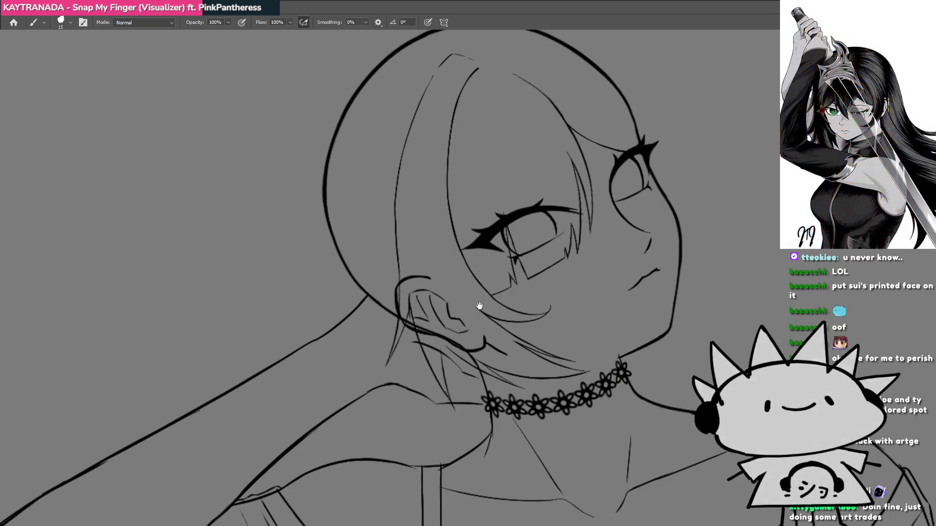
pyautogui.moveTo(472, 209); pyautogui.dragTo(488, 337)
pyautogui.scroll(2, 490, 222)
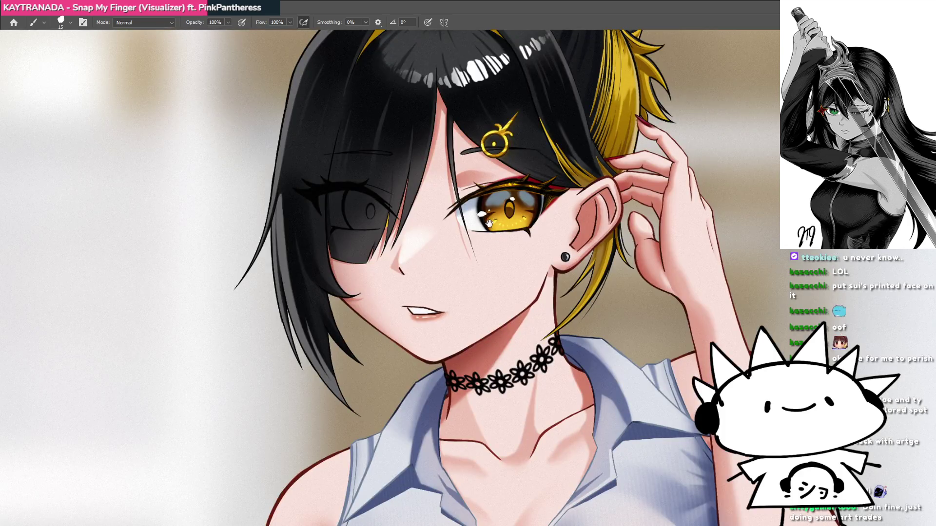
pyautogui.moveTo(489, 223); pyautogui.dragTo(502, 386)
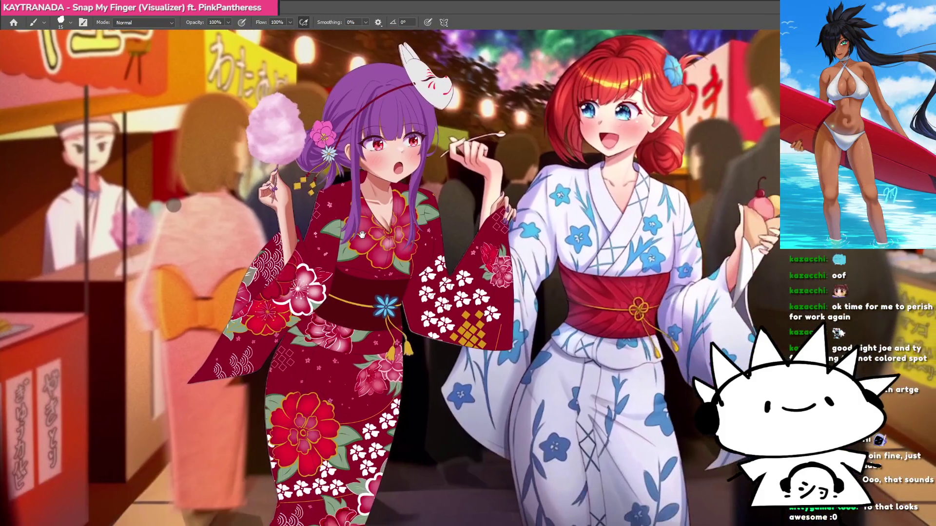
# Zoom and pan around the festival illustration to inspect it.
pyautogui.scroll(-2, 363, 235)
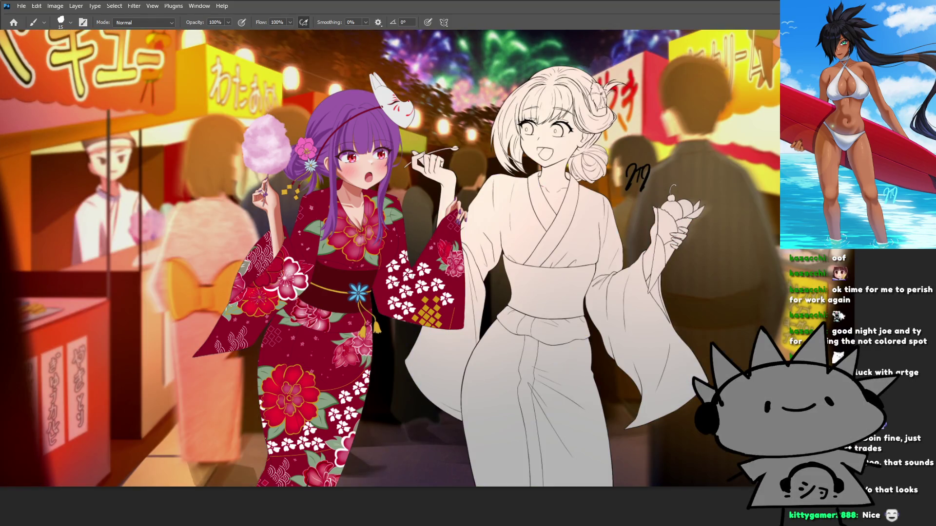
pyautogui.scroll(3, 524, 232)
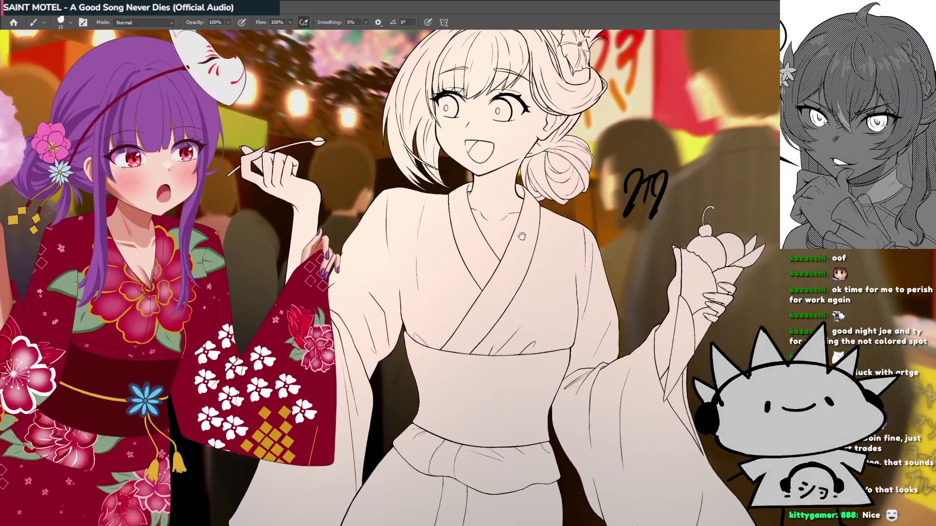
pyautogui.scroll(-4, 524, 232)
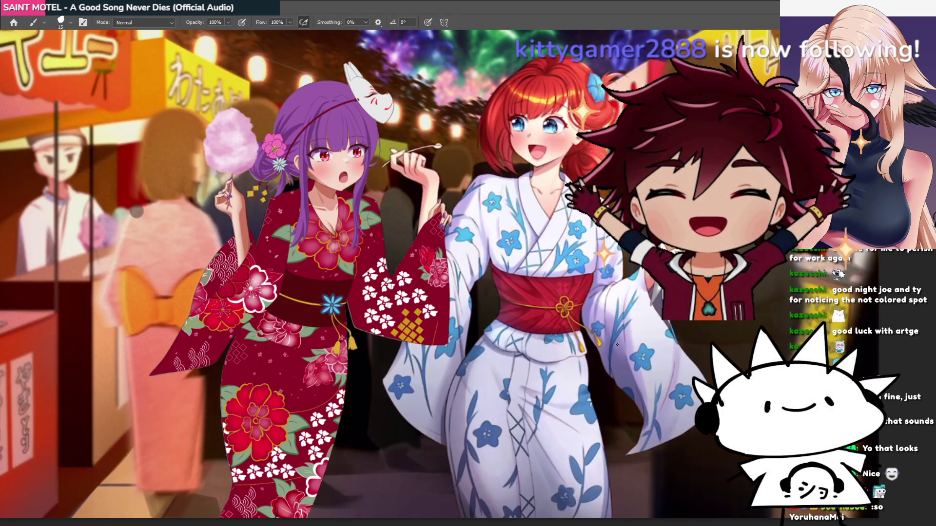
pyautogui.moveTo(548, 290); pyautogui.dragTo(625, 315)
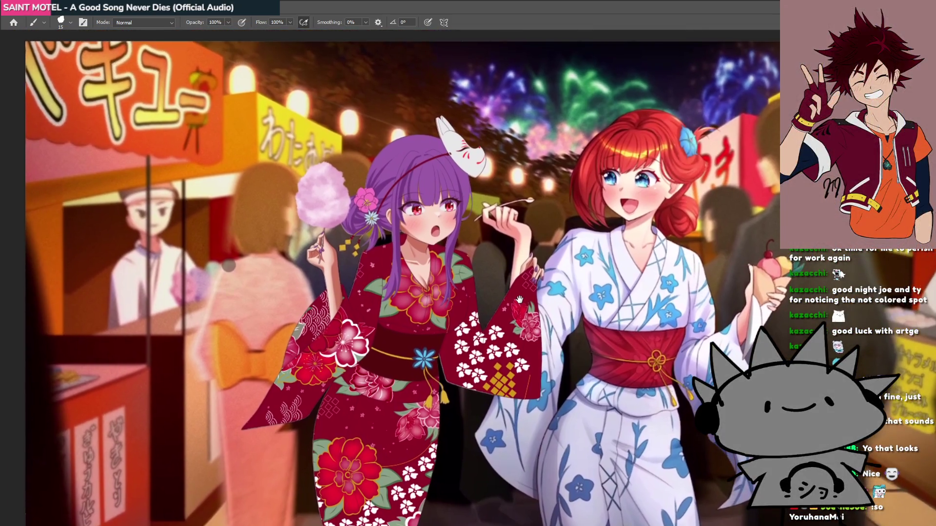
pyautogui.scroll(3, 481, 243)
pyautogui.scroll(4, 493, 300)
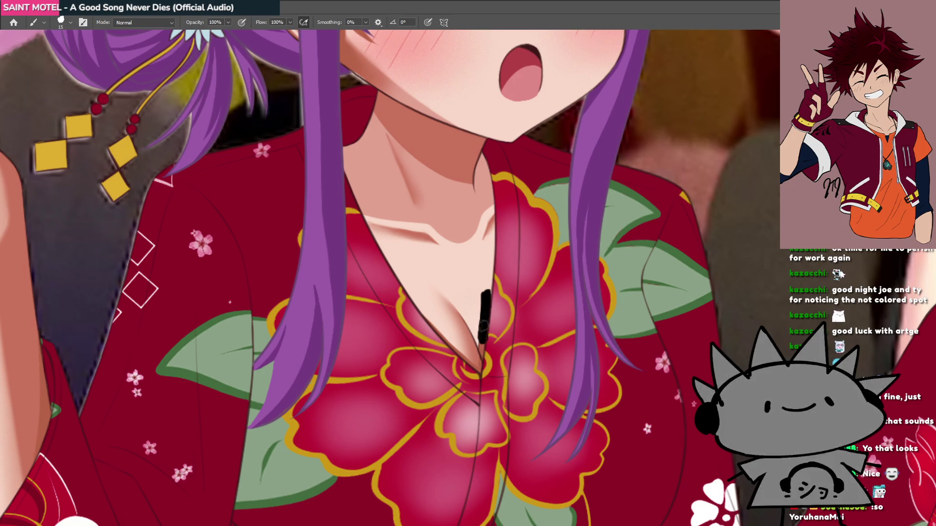
# Undo the stray black stroke on the girl's chest, then frame the selfie girl's face and phone.
pyautogui.hotkey('ctrl', 'z')
pyautogui.scroll(-4, 487, 347)
pyautogui.scroll(2, 461, 308)
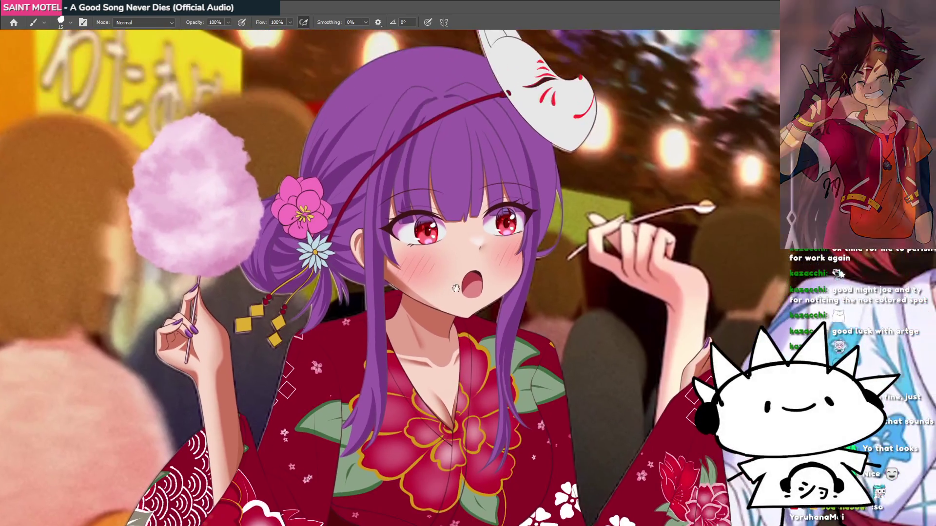
pyautogui.scroll(-4, 461, 307)
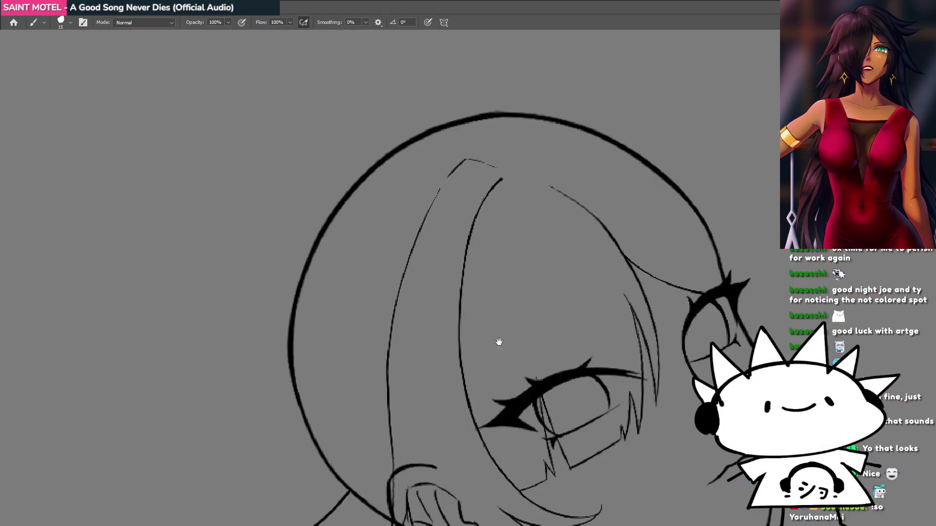
pyautogui.scroll(-3, 499, 342)
pyautogui.moveTo(512, 334)
pyautogui.mouseDown()
pyautogui.moveTo(449, 276)
pyautogui.moveTo(390, 253)
pyautogui.moveTo(379, 168)
pyautogui.moveTo(385, 235)
pyautogui.mouseUp()
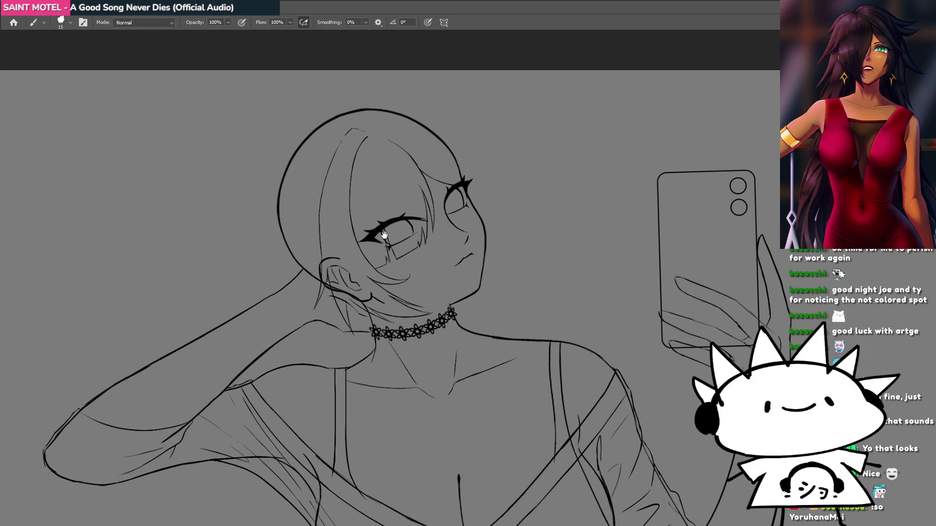
# Return to the selfie sketch and zoom in on the ear and choker.
pyautogui.moveTo(464, 266); pyautogui.dragTo(531, 270)
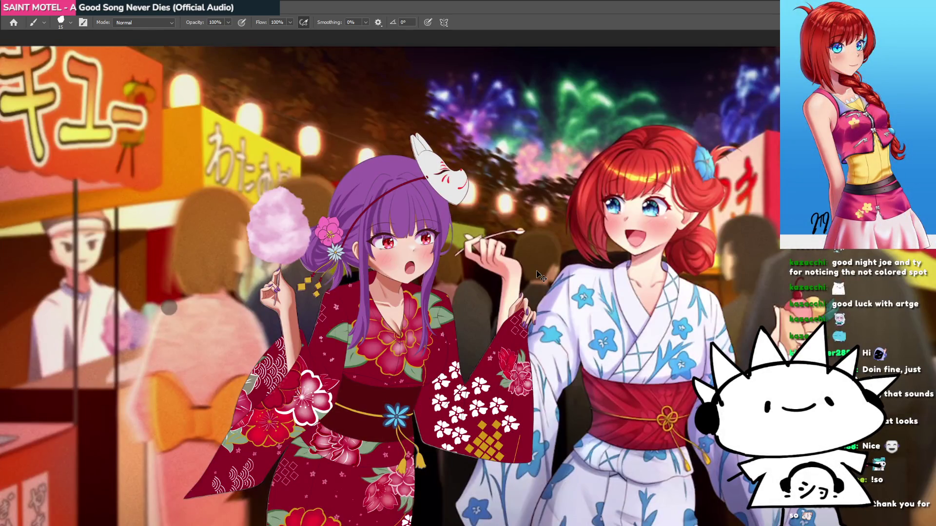
pyautogui.moveTo(540, 276)
pyautogui.mouseDown()
pyautogui.moveTo(423, 257)
pyautogui.moveTo(482, 259)
pyautogui.moveTo(475, 253)
pyautogui.mouseUp()
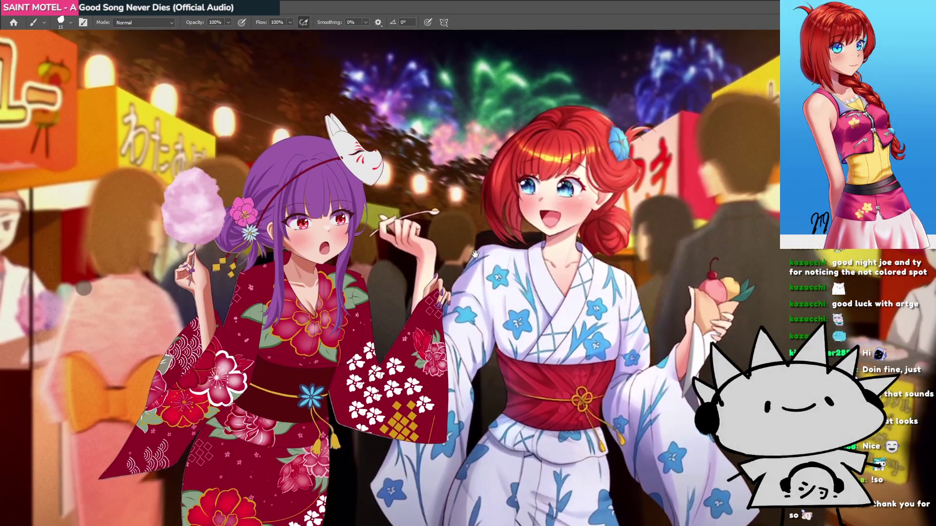
pyautogui.hotkey('ctrl', 'Tab')
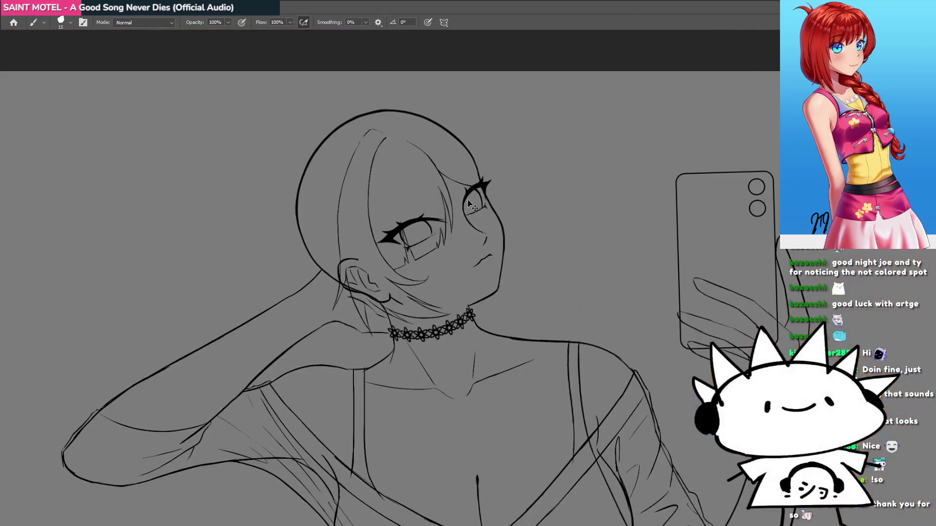
pyautogui.moveTo(456, 284); pyautogui.dragTo(511, 309)
pyautogui.scroll(3, 490, 320)
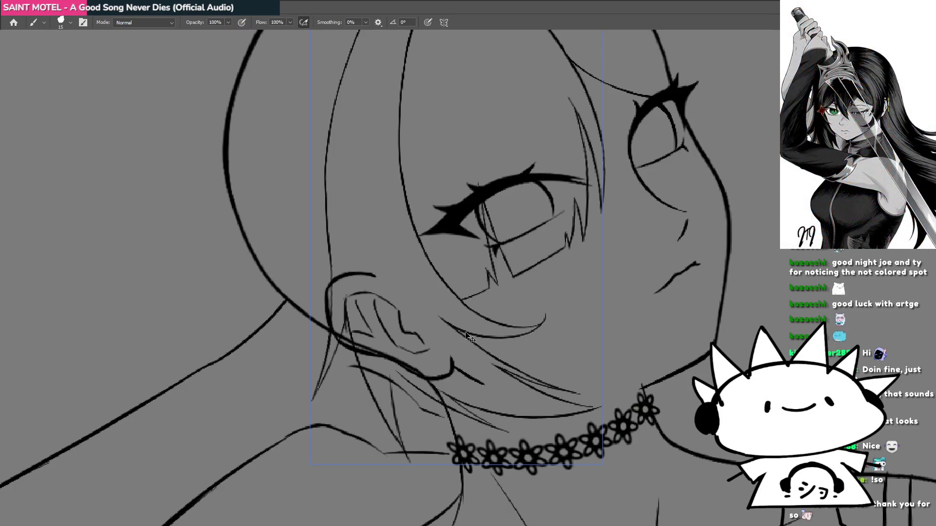
pyautogui.moveTo(468, 337); pyautogui.dragTo(490, 314)
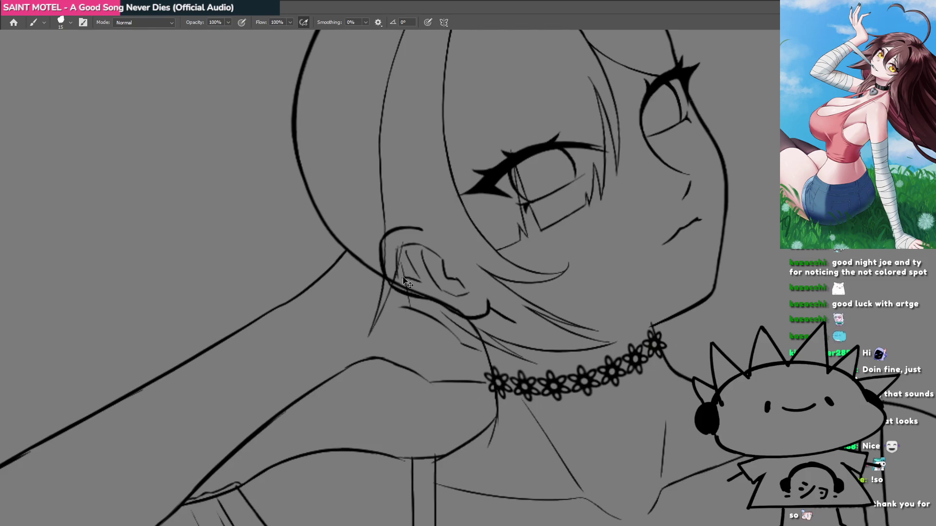
# Draw a thin guide line down the neck from below the ear to the shoulder.
pyautogui.moveTo(407, 318); pyautogui.dragTo(411, 384)
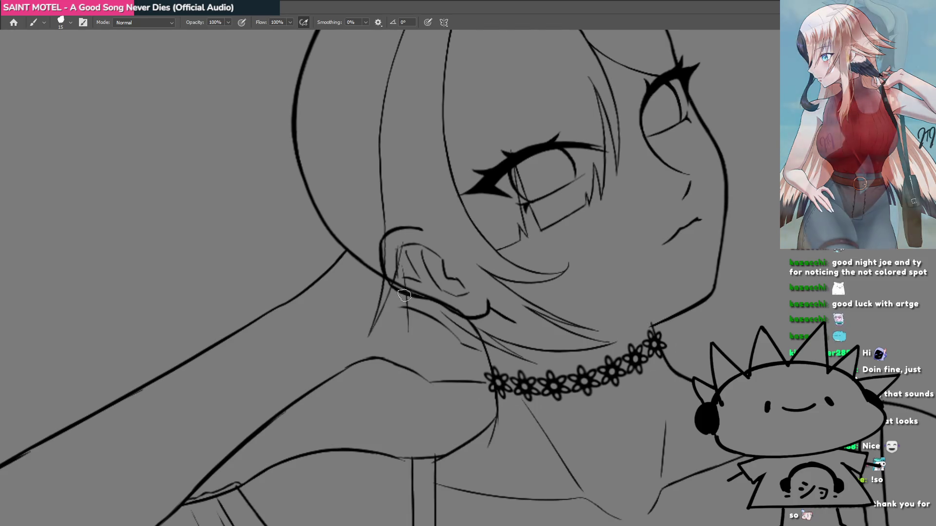
pyautogui.moveTo(410, 305); pyautogui.dragTo(409, 365)
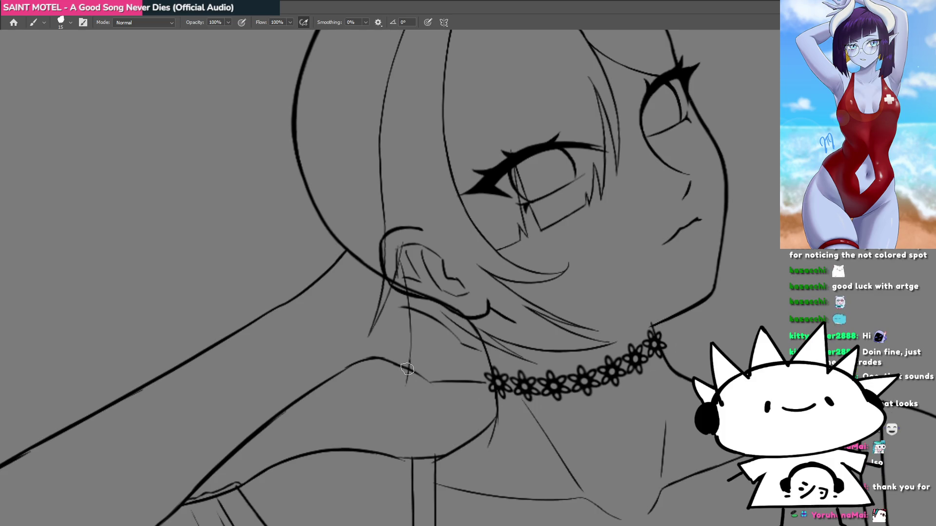
pyautogui.moveTo(385, 408); pyautogui.dragTo(424, 437)
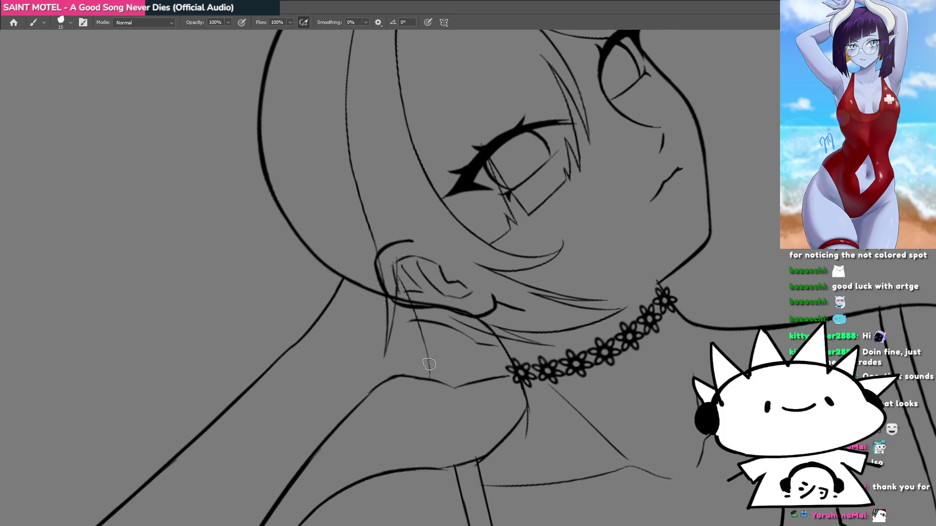
pyautogui.moveTo(429, 364); pyautogui.dragTo(429, 387)
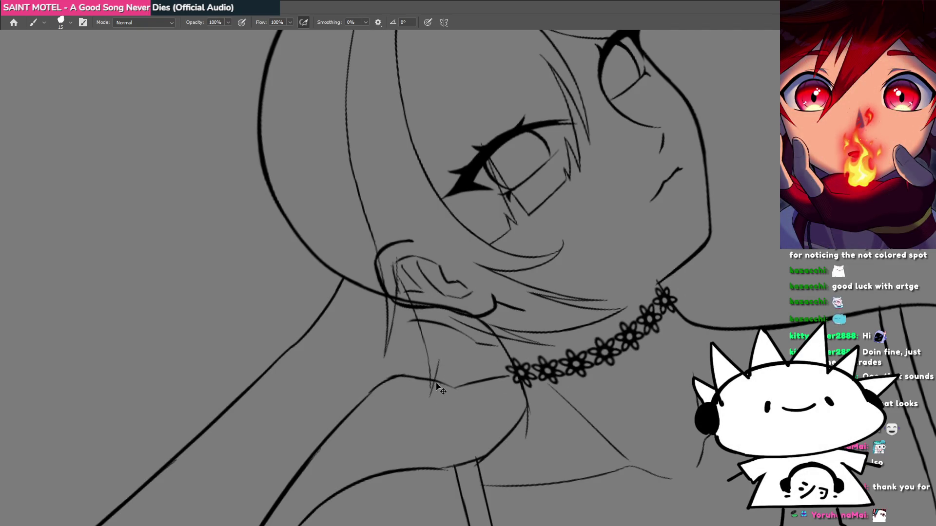
pyautogui.moveTo(435, 283)
pyautogui.mouseDown()
pyautogui.moveTo(385, 373)
pyautogui.moveTo(439, 372)
pyautogui.mouseUp()
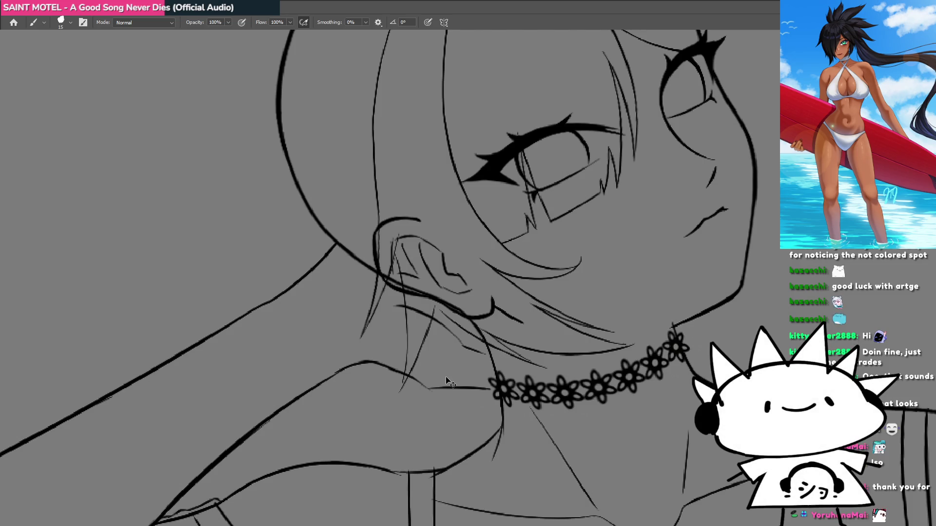
# Switch to the finished coloured portrait and frame the girl's face.
pyautogui.hotkey('ctrl', 'Tab')
pyautogui.moveTo(499, 218)
pyautogui.mouseDown()
pyautogui.moveTo(307, 209)
pyautogui.moveTo(637, 278)
pyautogui.moveTo(331, 334)
pyautogui.moveTo(612, 347)
pyautogui.mouseUp()
pyautogui.moveTo(425, 267); pyautogui.dragTo(521, 411)
pyautogui.moveTo(451, 322)
pyautogui.mouseDown()
pyautogui.moveTo(429, 273)
pyautogui.moveTo(450, 224)
pyautogui.mouseUp()
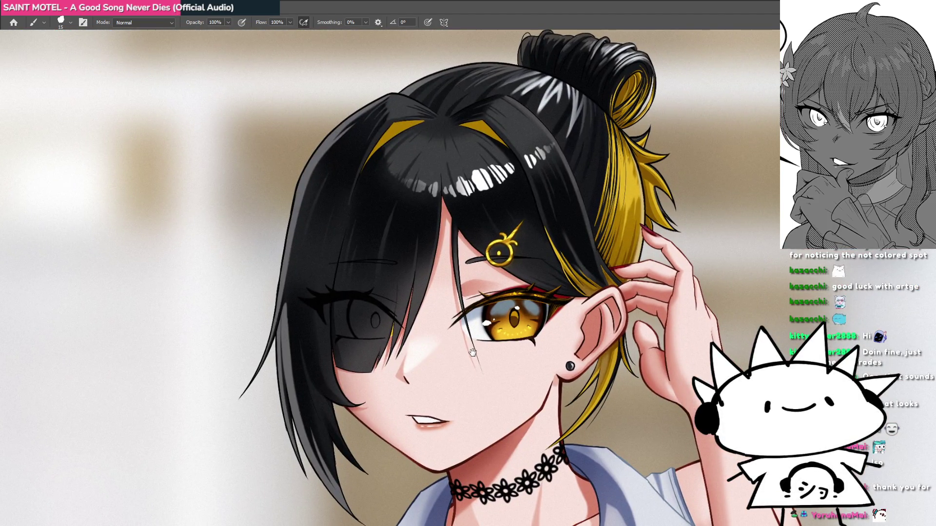
pyautogui.moveTo(473, 352); pyautogui.dragTo(479, 346)
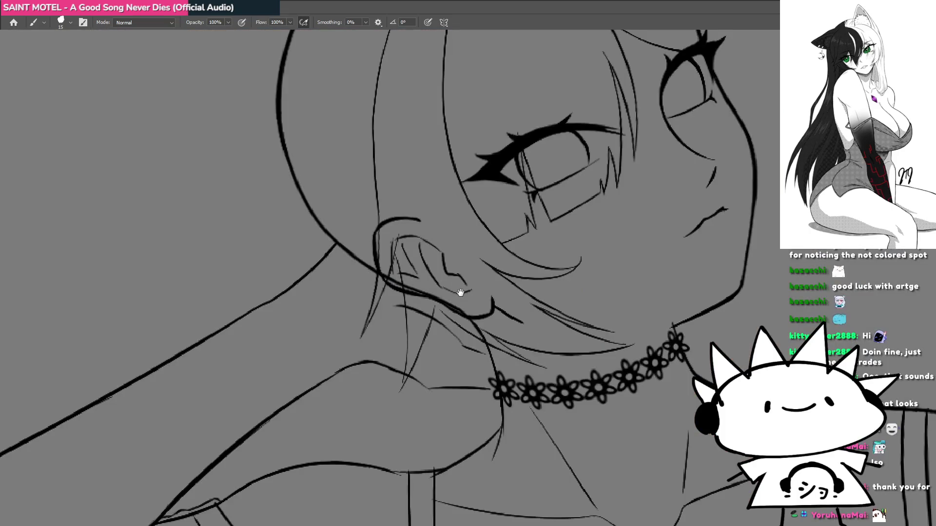
# Erase the old ear-to-neck line and draw a new thin line beside the ear.
pyautogui.scroll(-5, 460, 292)
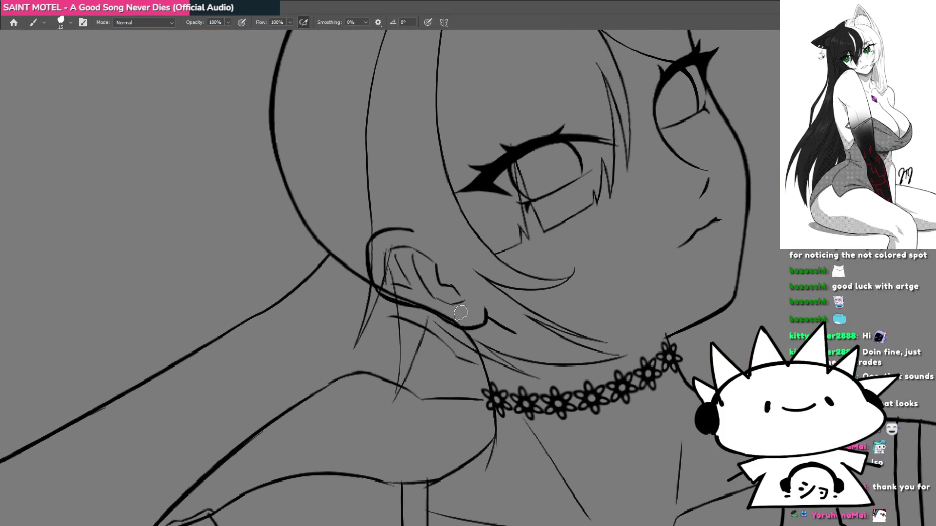
pyautogui.scroll(4, 463, 318)
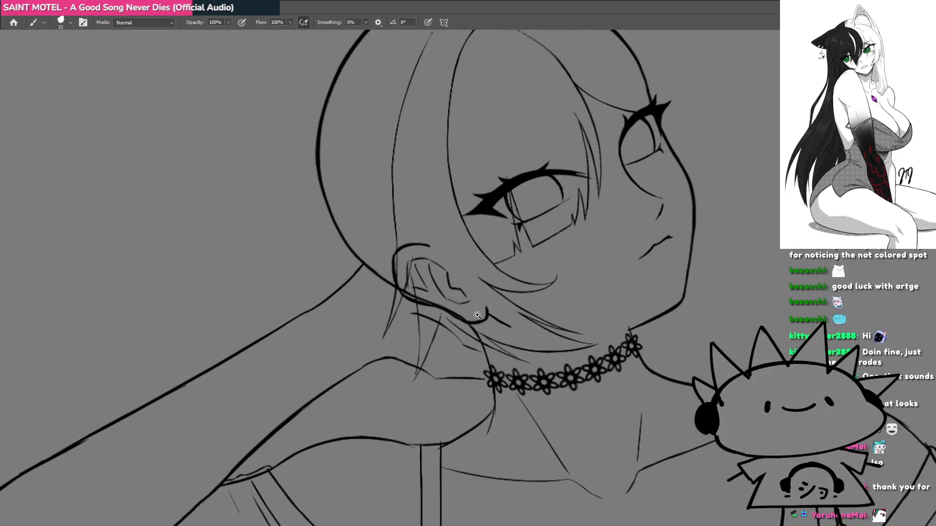
pyautogui.moveTo(585, 312)
pyautogui.mouseDown()
pyautogui.moveTo(536, 331)
pyautogui.moveTo(533, 355)
pyautogui.moveTo(497, 345)
pyautogui.moveTo(518, 261)
pyautogui.mouseUp()
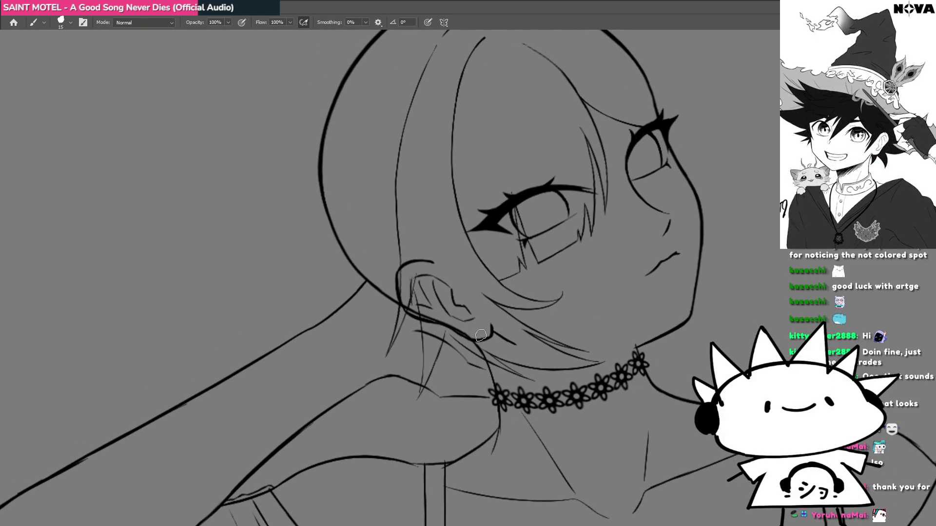
pyautogui.scroll(2, 453, 273)
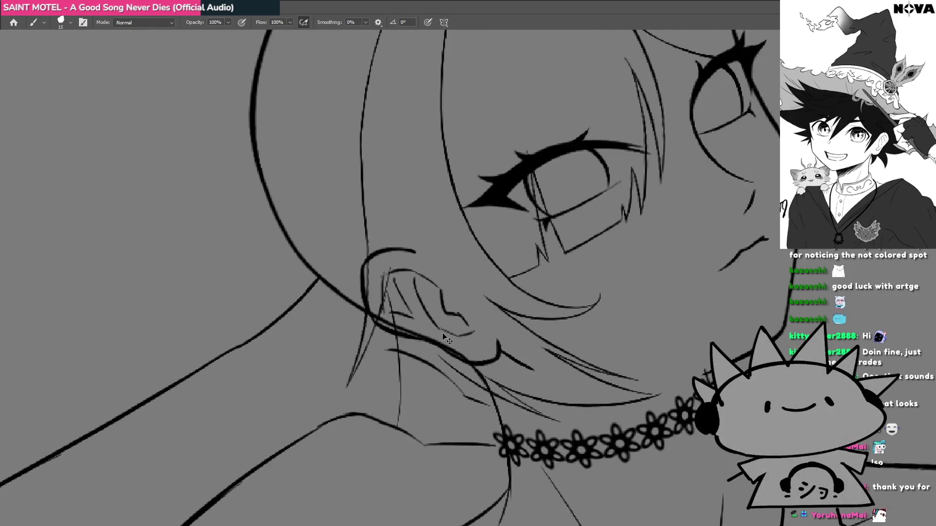
pyautogui.moveTo(435, 377)
pyautogui.mouseDown()
pyautogui.moveTo(324, 234)
pyautogui.moveTo(386, 324)
pyautogui.moveTo(379, 264)
pyautogui.mouseUp()
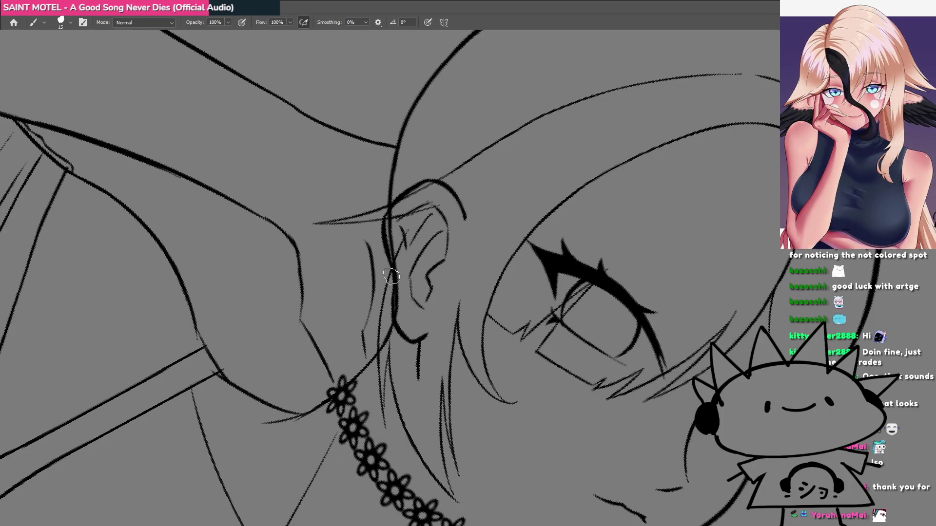
pyautogui.press('Escape')
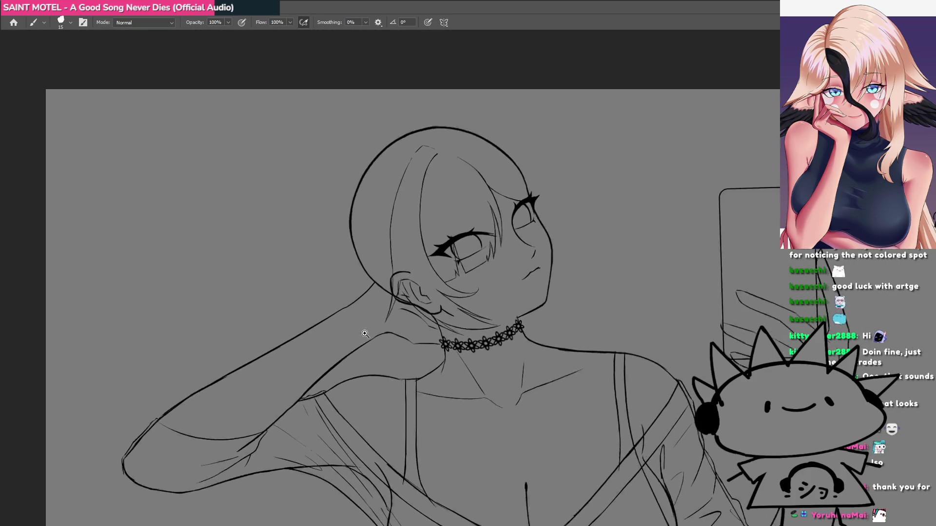
pyautogui.moveTo(397, 316); pyautogui.dragTo(385, 296)
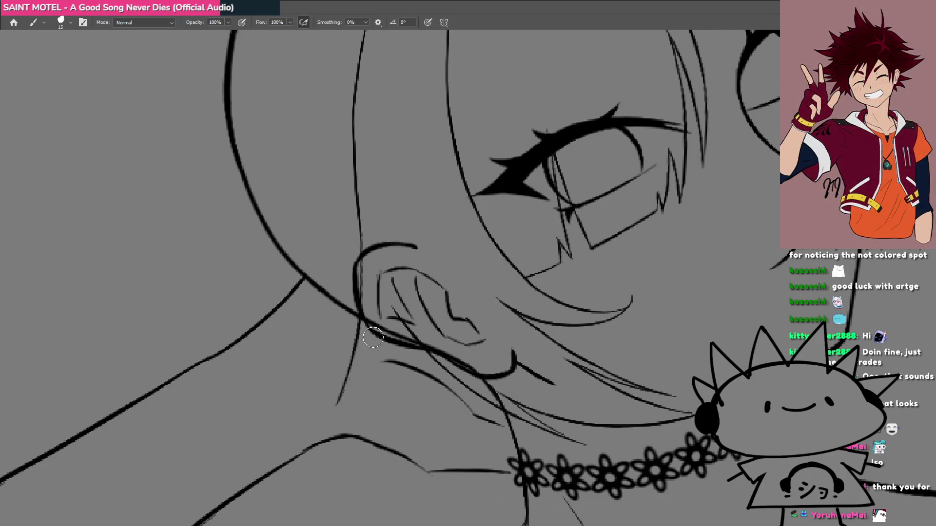
pyautogui.moveTo(338, 417); pyautogui.dragTo(369, 250)
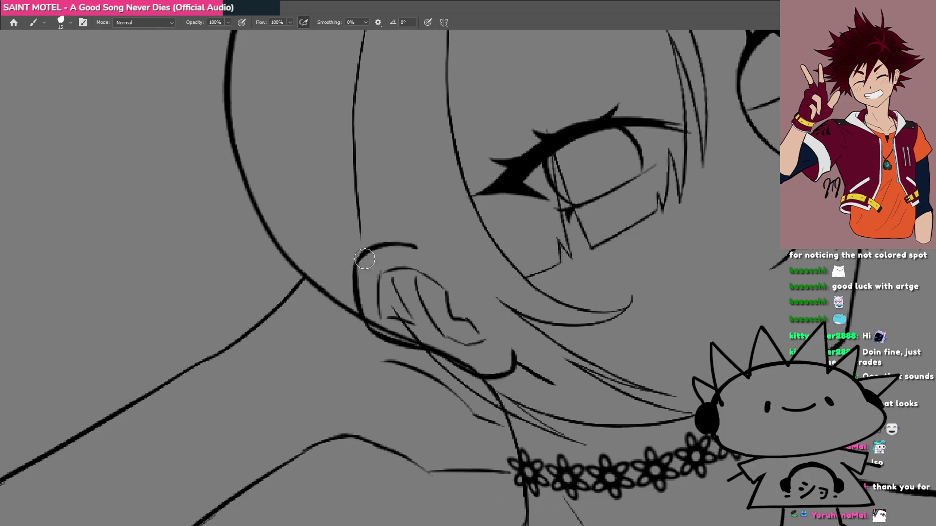
pyautogui.moveTo(363, 402)
pyautogui.mouseDown()
pyautogui.moveTo(323, 360)
pyautogui.moveTo(360, 227)
pyautogui.moveTo(396, 253)
pyautogui.moveTo(403, 435)
pyautogui.moveTo(612, 253)
pyautogui.moveTo(572, 182)
pyautogui.moveTo(553, 250)
pyautogui.mouseUp()
pyautogui.hotkey('ctrl', 'z')
pyautogui.moveTo(547, 292)
pyautogui.mouseDown()
pyautogui.moveTo(570, 208)
pyautogui.moveTo(565, 257)
pyautogui.mouseUp()
# Compare the line art with the coloured reference, then level the choker in view.
pyautogui.moveTo(434, 367)
pyautogui.mouseDown()
pyautogui.moveTo(307, 416)
pyautogui.moveTo(370, 366)
pyautogui.mouseUp()
pyautogui.hotkey('ctrl', '-')
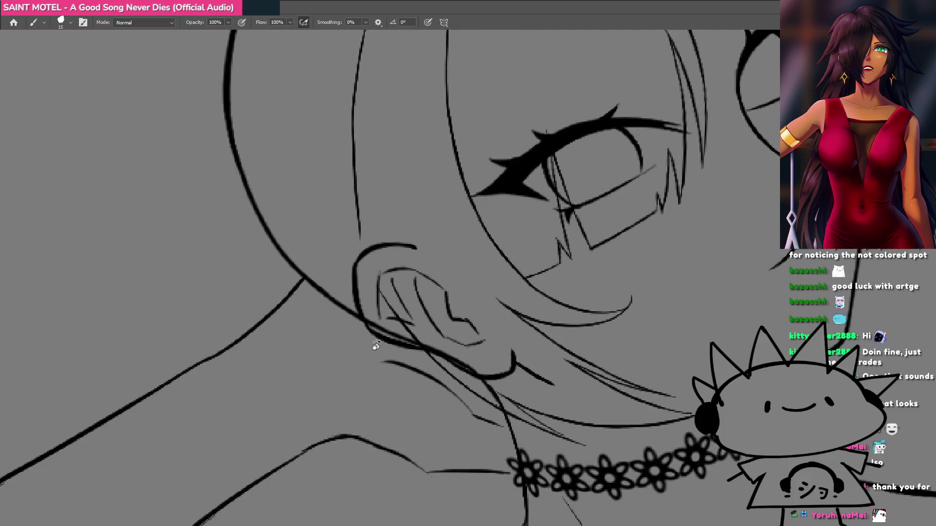
pyautogui.hotkey('ctrl', 'Tab')
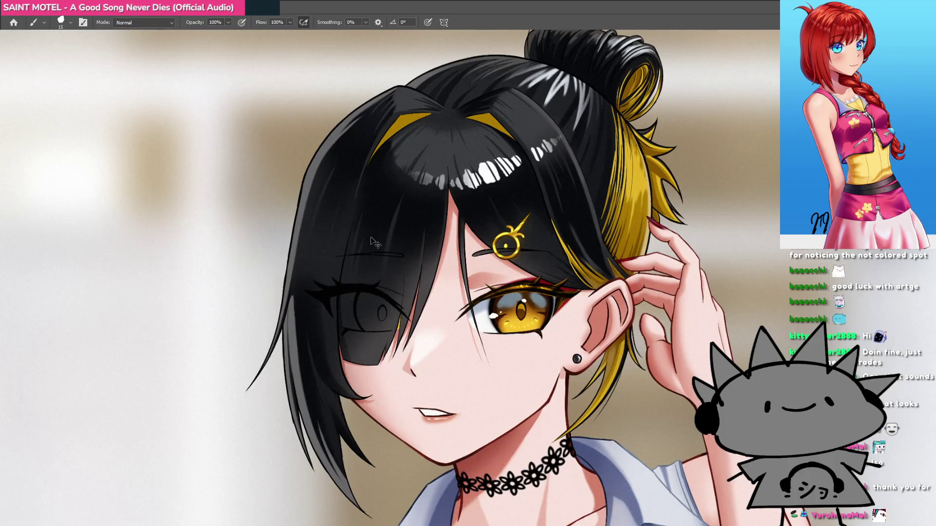
pyautogui.hotkey('ctrl', 'Tab')
pyautogui.moveTo(382, 276)
pyautogui.mouseDown()
pyautogui.moveTo(431, 272)
pyautogui.moveTo(426, 298)
pyautogui.moveTo(421, 250)
pyautogui.moveTo(385, 259)
pyautogui.moveTo(412, 264)
pyautogui.moveTo(400, 289)
pyautogui.mouseUp()
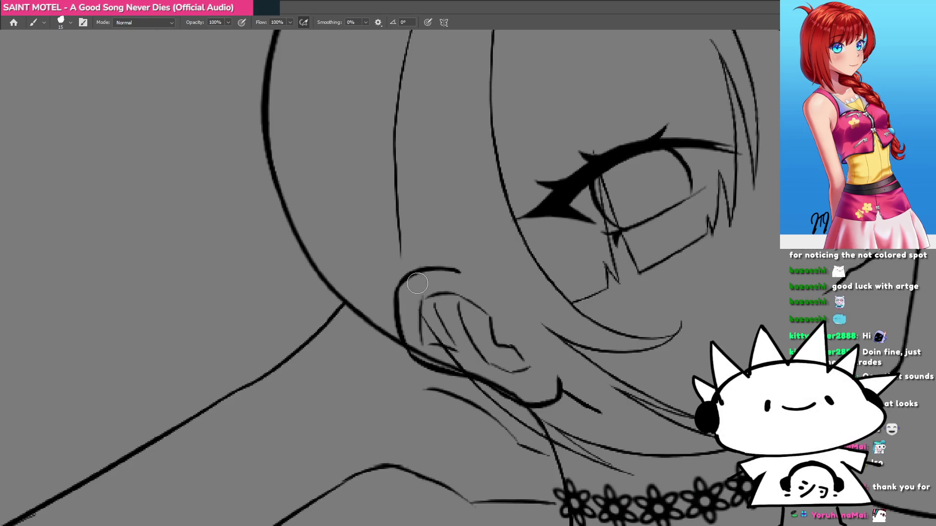
pyautogui.moveTo(456, 328)
pyautogui.mouseDown()
pyautogui.moveTo(462, 302)
pyautogui.moveTo(473, 314)
pyautogui.moveTo(427, 334)
pyautogui.moveTo(456, 333)
pyautogui.mouseUp()
pyautogui.moveTo(475, 400); pyautogui.dragTo(410, 414)
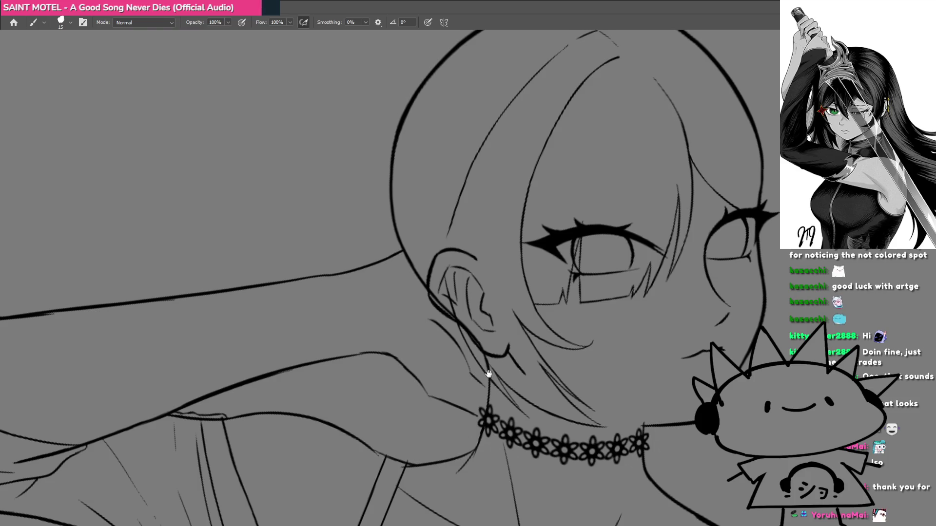
pyautogui.moveTo(489, 374); pyautogui.dragTo(453, 355)
pyautogui.hotkey('ctrl', 'Tab')
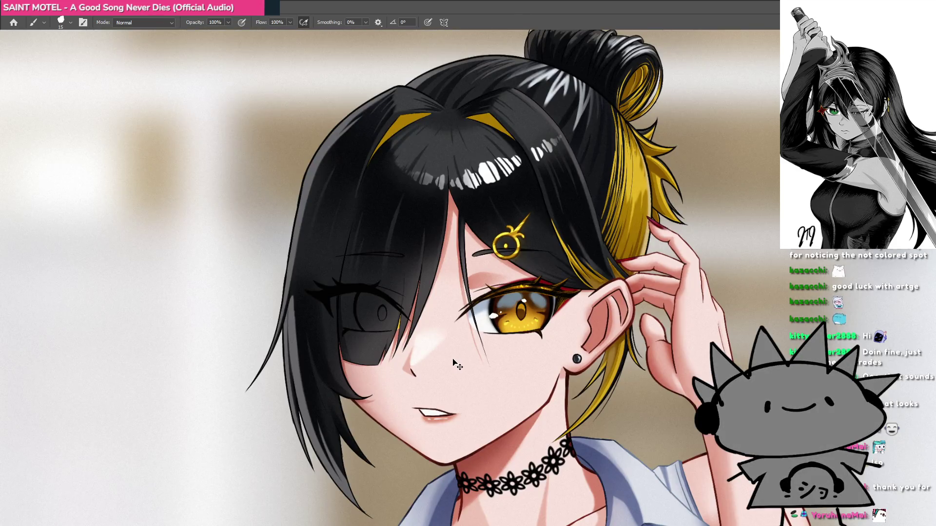
pyautogui.hotkey('ctrl', 'Tab')
pyautogui.moveTo(455, 361)
pyautogui.mouseDown()
pyautogui.moveTo(455, 328)
pyautogui.moveTo(405, 347)
pyautogui.moveTo(458, 351)
pyautogui.mouseUp()
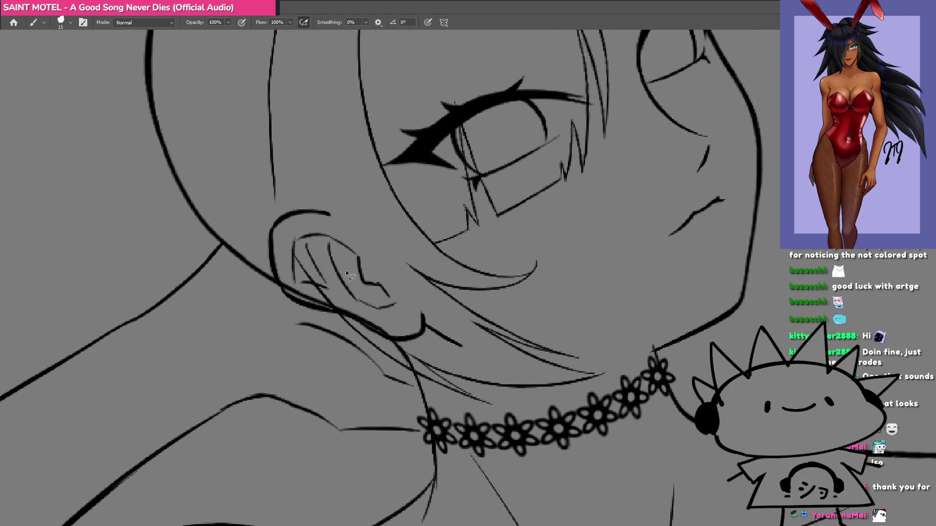
# Lasso around the ear and hair strands down to the choker.
pyautogui.moveTo(262, 274); pyautogui.dragTo(460, 431)
pyautogui.moveTo(514, 305)
pyautogui.mouseDown()
pyautogui.moveTo(435, 300)
pyautogui.moveTo(377, 316)
pyautogui.moveTo(366, 334)
pyautogui.moveTo(312, 271)
pyautogui.mouseUp()
pyautogui.scroll(3, 463, 294)
# Add the hair line and a small area near the ear to the lasso selection.
pyautogui.moveTo(378, 268); pyautogui.dragTo(437, 271)
pyautogui.moveTo(505, 347)
pyautogui.mouseDown()
pyautogui.moveTo(449, 397)
pyautogui.moveTo(315, 323)
pyautogui.moveTo(322, 312)
pyautogui.mouseUp()
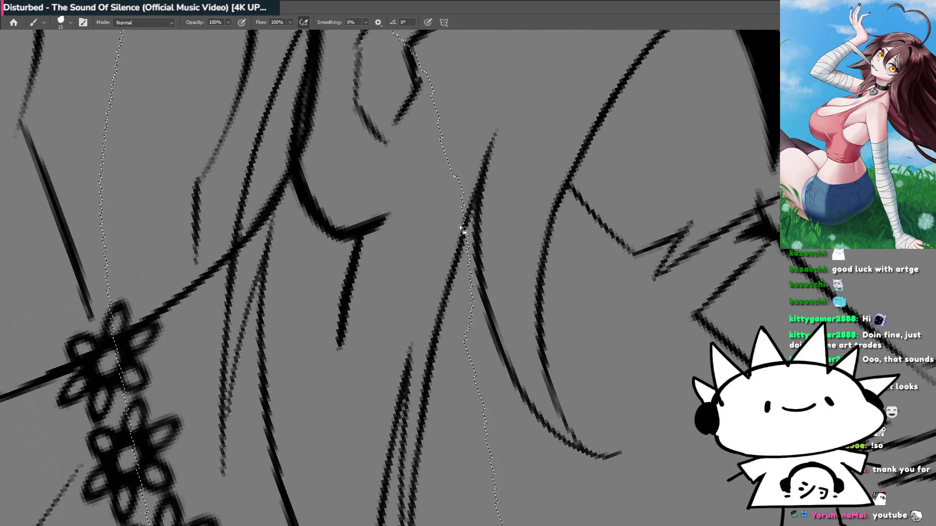
pyautogui.moveTo(458, 243); pyautogui.dragTo(479, 209)
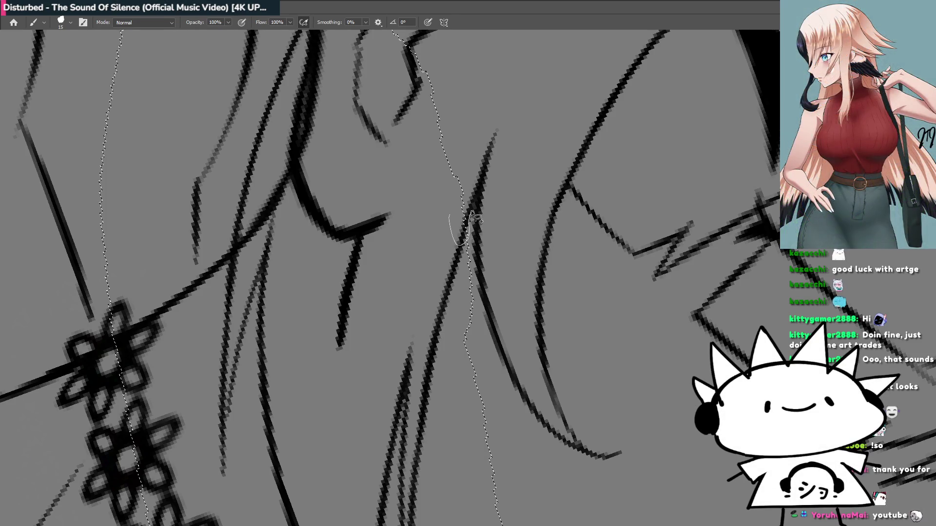
pyautogui.moveTo(488, 178); pyautogui.dragTo(411, 247)
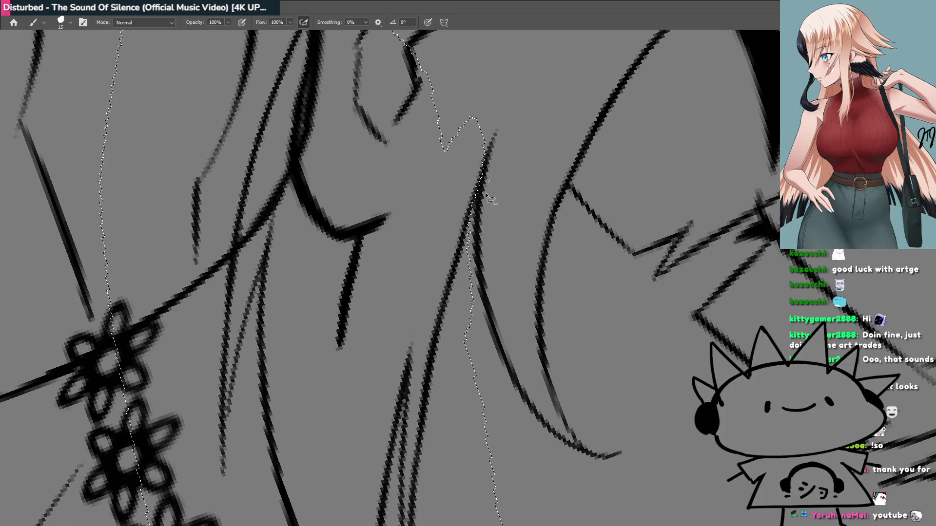
pyautogui.moveTo(480, 205)
pyautogui.mouseDown()
pyautogui.moveTo(546, 98)
pyautogui.moveTo(485, 178)
pyautogui.mouseUp()
# Rotate the view, clear and restore the selection, then show the whole ear and neck.
pyautogui.press('r')
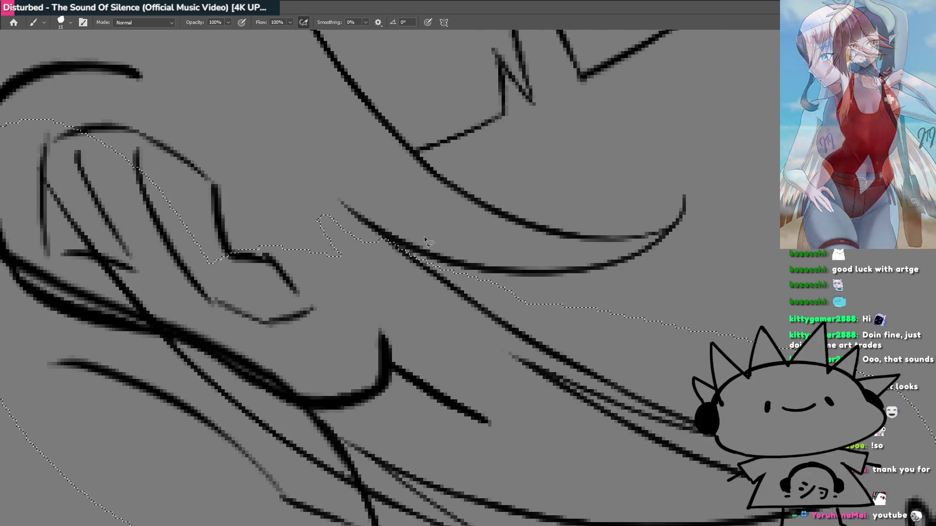
pyautogui.hotkey('ctrl', 'd')
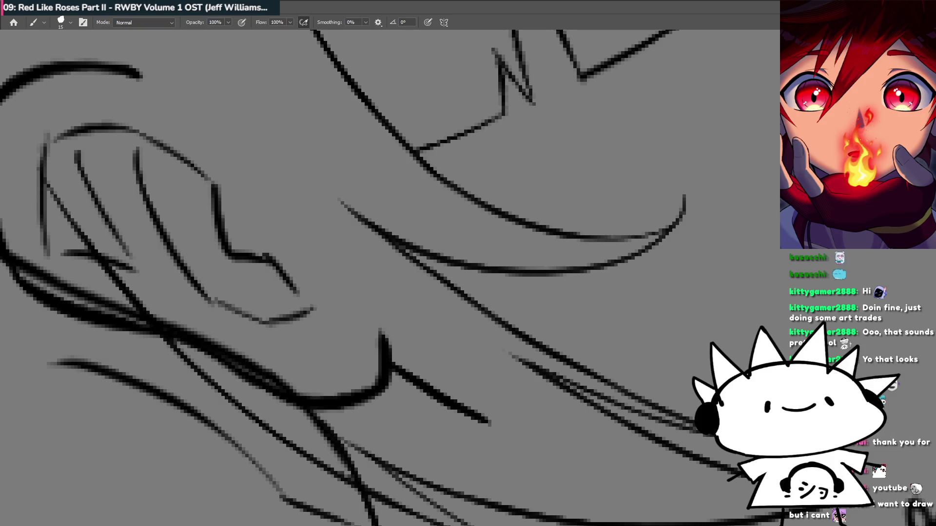
pyautogui.hotkey('ctrl', 'shift', 'd')
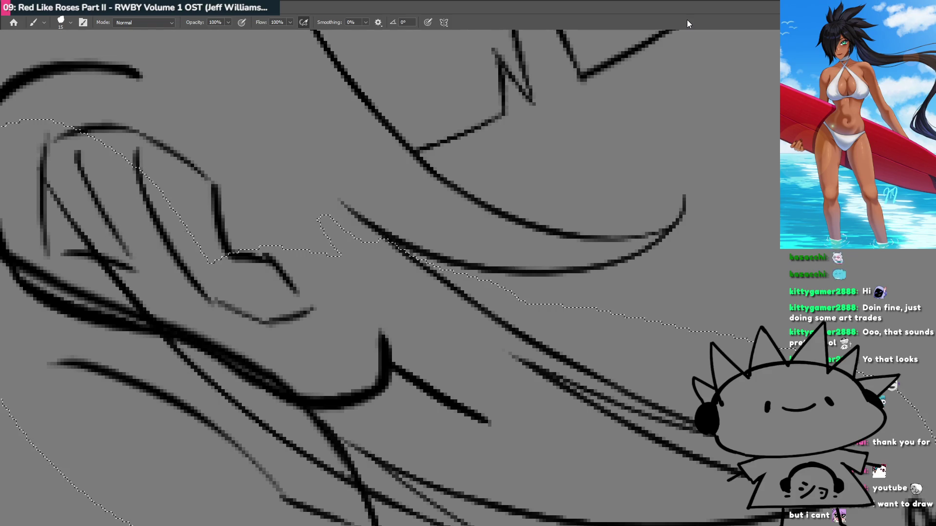
pyautogui.scroll(-5, 488, 307)
pyautogui.moveTo(496, 312)
pyautogui.mouseDown()
pyautogui.moveTo(527, 304)
pyautogui.moveTo(533, 292)
pyautogui.moveTo(499, 309)
pyautogui.moveTo(525, 267)
pyautogui.moveTo(501, 278)
pyautogui.moveTo(487, 311)
pyautogui.mouseUp()
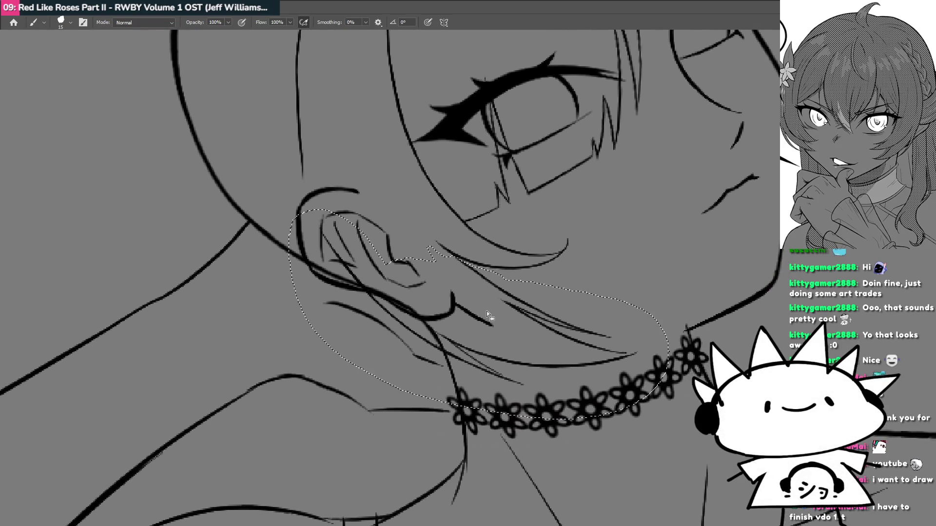
# Free-transform the ear and hair strands: rotate slightly clockwise, nudge left, commit and deselect.
pyautogui.hotkey('ctrl', 't')
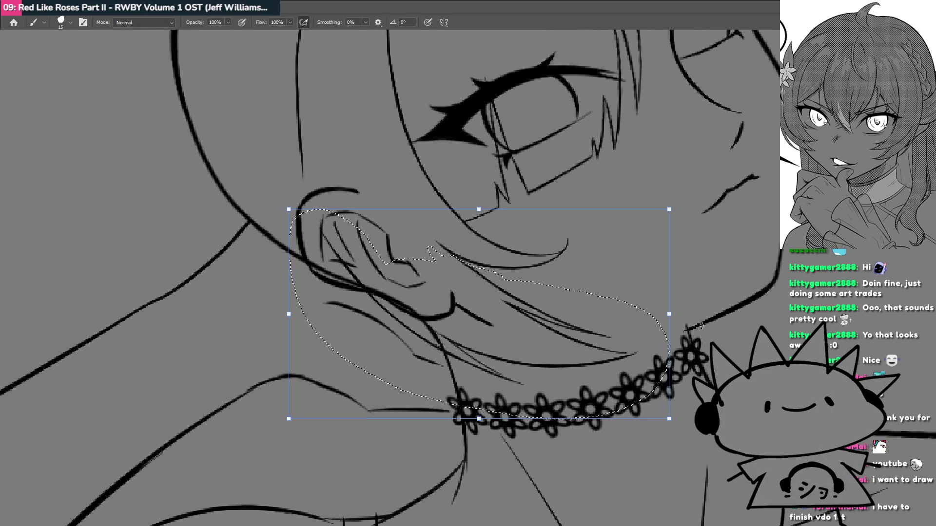
pyautogui.moveTo(699, 326); pyautogui.dragTo(698, 345)
pyautogui.moveTo(606, 365); pyautogui.dragTo(589, 357)
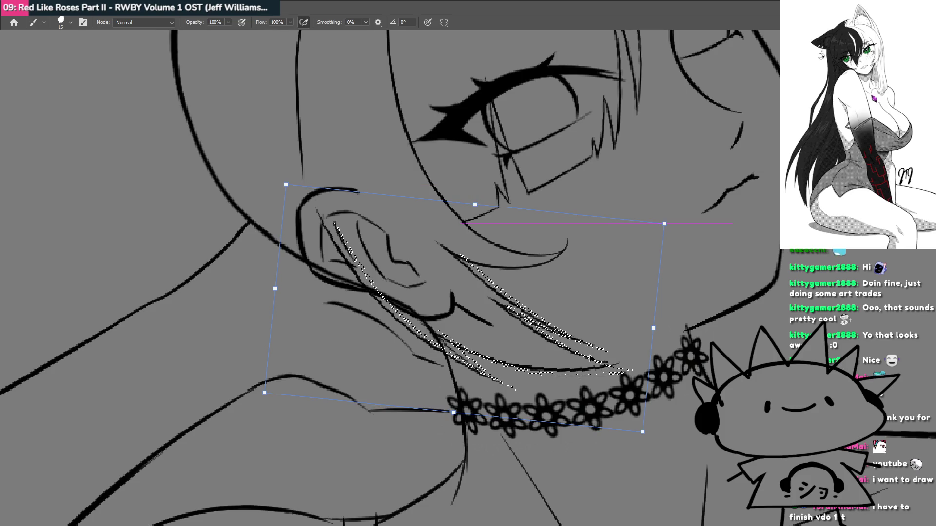
pyautogui.press('Return')
pyautogui.hotkey('ctrl', 'd')
pyautogui.moveTo(451, 305); pyautogui.dragTo(499, 333)
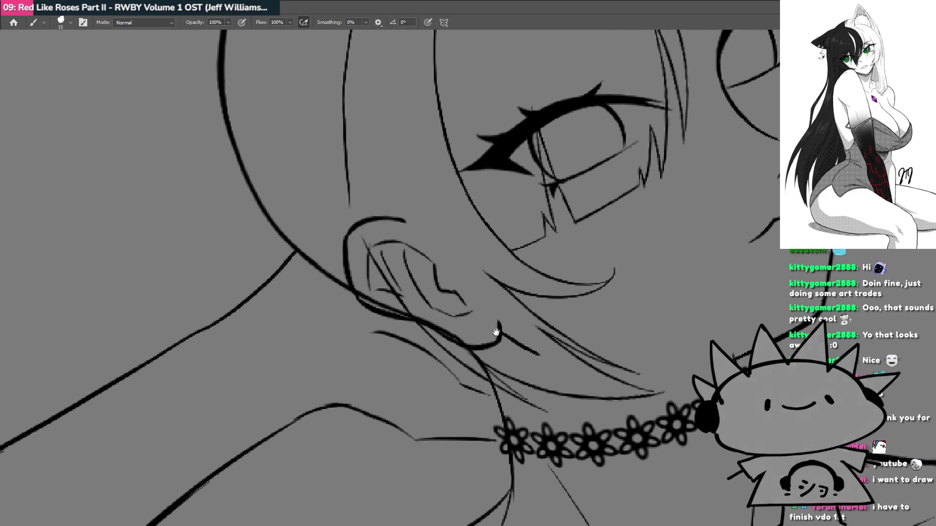
# Undo the diagonal, face-edge and dark ear strokes back to the sketch.
pyautogui.scroll(-5, 456, 308)
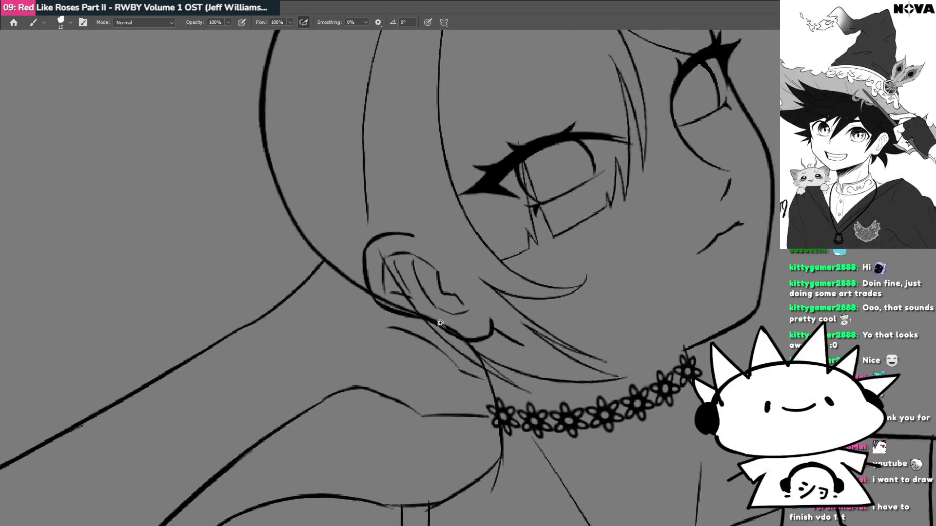
pyautogui.scroll(-2, 391, 373)
pyautogui.scroll(3, 404, 398)
pyautogui.moveTo(365, 438)
pyautogui.mouseDown()
pyautogui.moveTo(318, 365)
pyautogui.moveTo(327, 363)
pyautogui.mouseUp()
pyautogui.scroll(3, 442, 321)
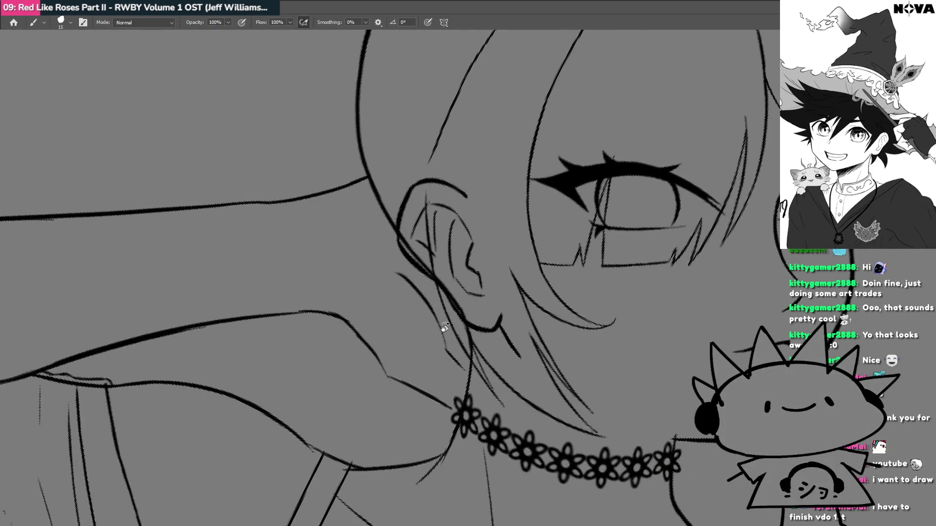
pyautogui.hotkey('ctrl', 'z')
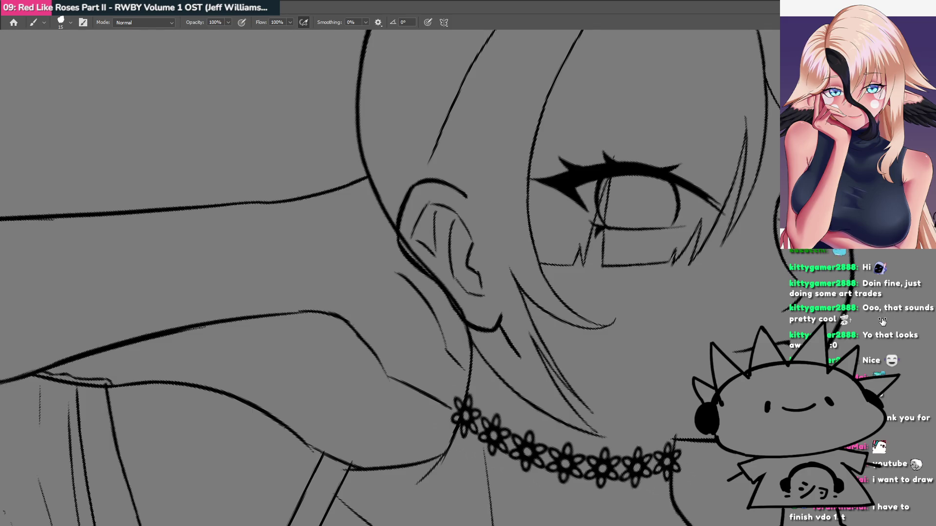
pyautogui.hotkey('ctrl', 'z')
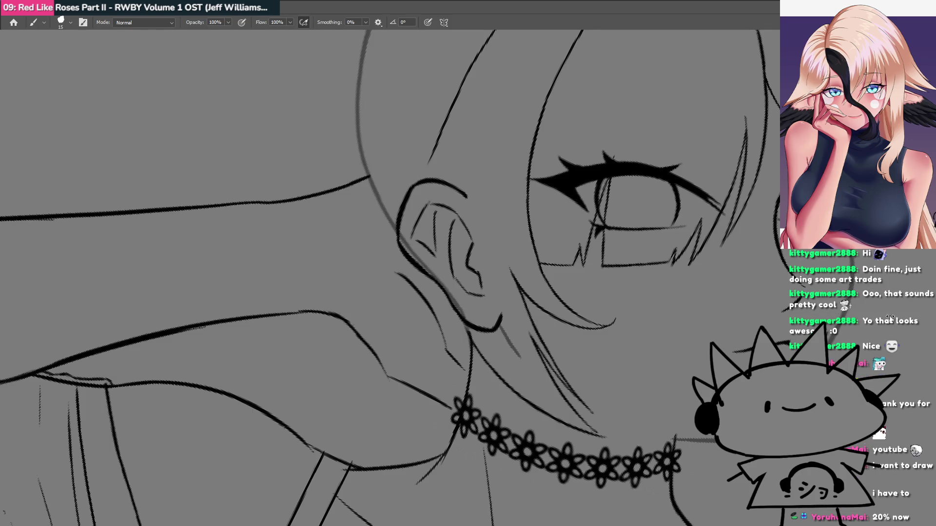
pyautogui.hotkey('ctrl', 'z')
pyautogui.hotkey('ctrl', 'z')
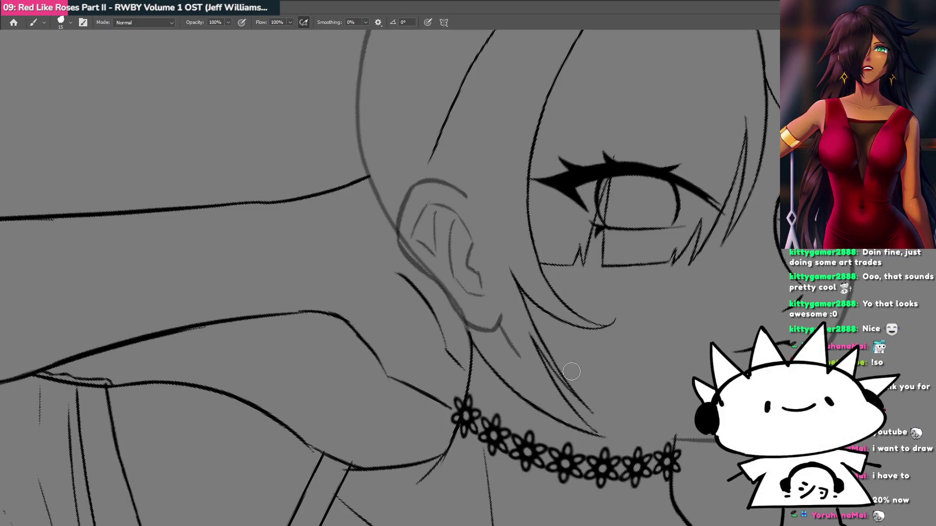
# Try several strands from the neck up beside the ear, undoing each attempt.
pyautogui.moveTo(472, 400); pyautogui.dragTo(445, 297)
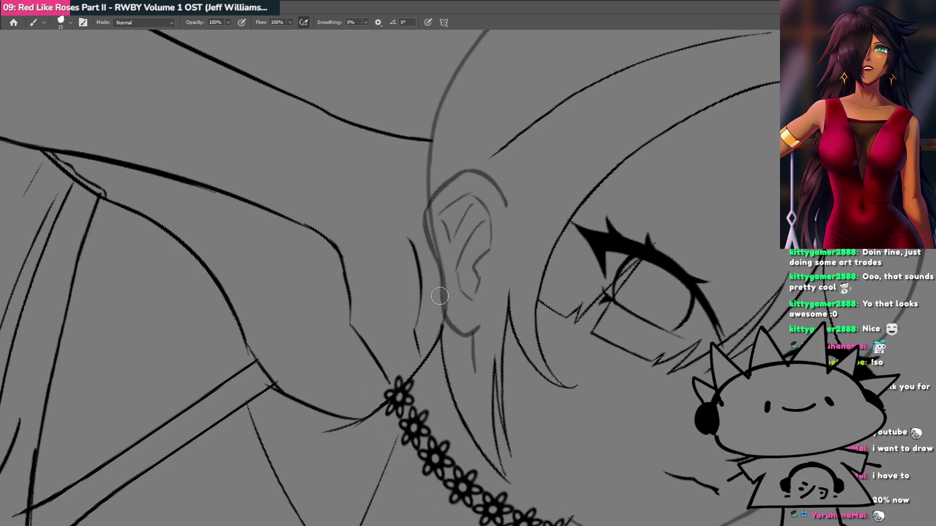
pyautogui.moveTo(413, 427); pyautogui.dragTo(419, 349)
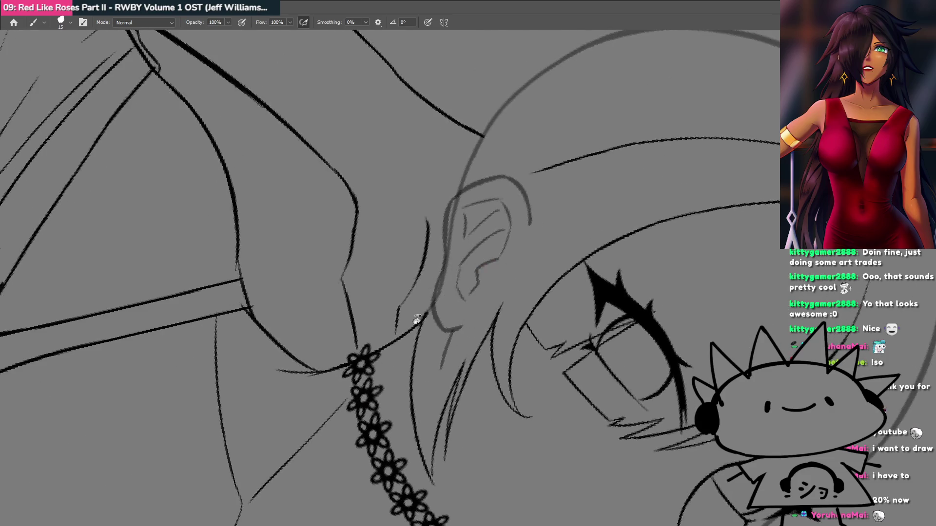
pyautogui.scroll(1, 413, 320)
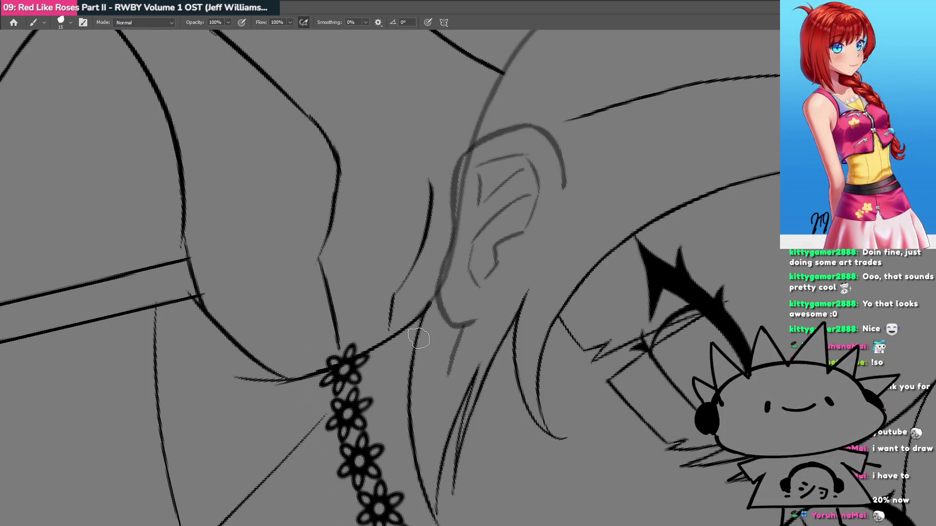
pyautogui.moveTo(422, 328); pyautogui.dragTo(448, 267)
pyautogui.hotkey('ctrl', 'z')
pyautogui.press('Escape')
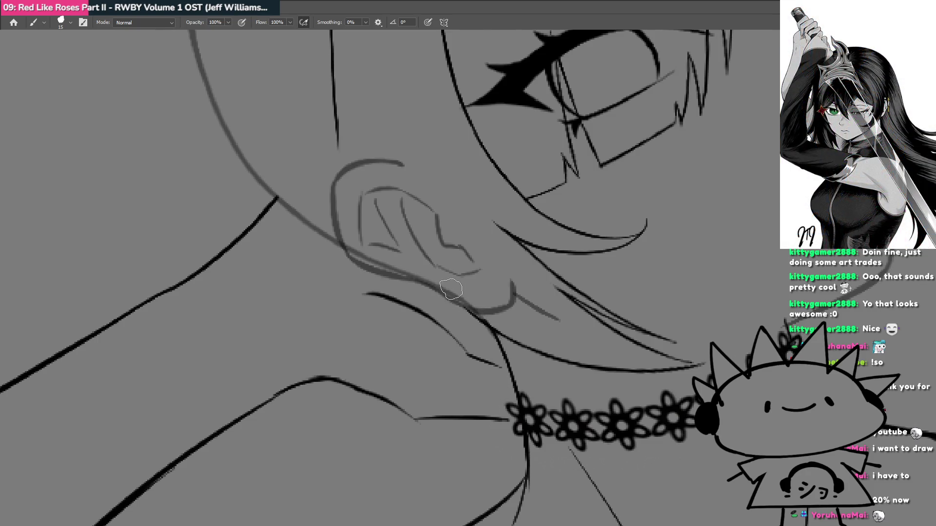
pyautogui.moveTo(443, 281); pyautogui.dragTo(478, 347)
pyautogui.hotkey('ctrl', 'z')
pyautogui.moveTo(451, 288); pyautogui.dragTo(478, 356)
pyautogui.hotkey('ctrl', 'z')
# Draw a strand down from the earlobe and test strands below the ear.
pyautogui.moveTo(458, 296); pyautogui.dragTo(476, 390)
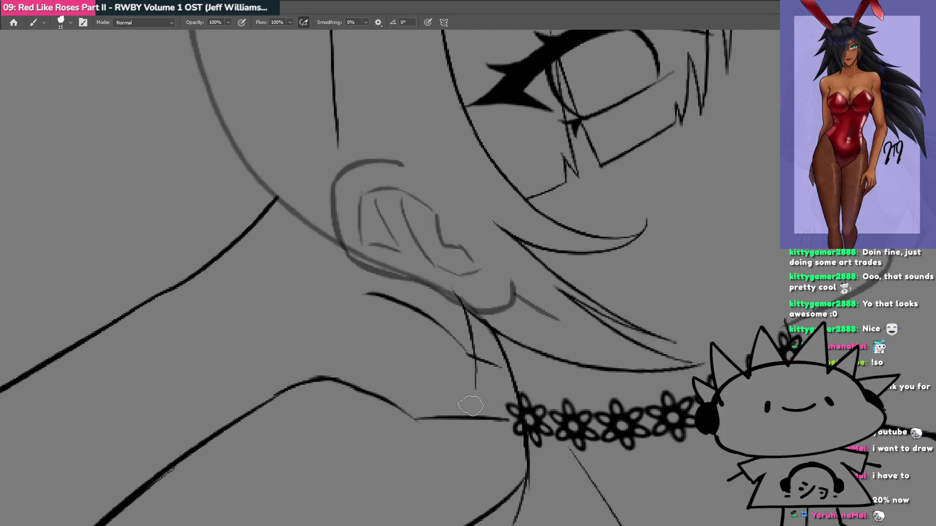
pyautogui.moveTo(418, 288); pyautogui.dragTo(458, 363)
pyautogui.hotkey('ctrl', 'z')
pyautogui.moveTo(408, 273); pyautogui.dragTo(454, 372)
pyautogui.hotkey('ctrl', 'z')
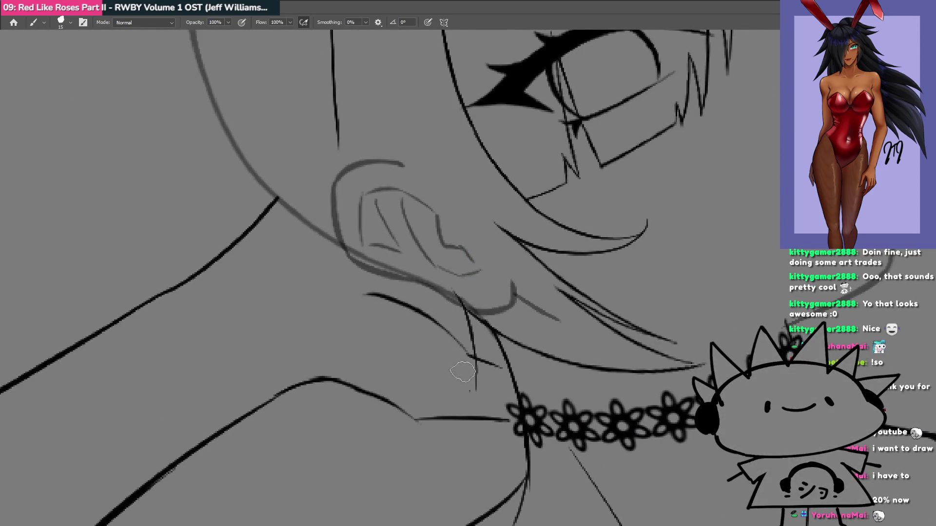
# Ink a thin strand near the ear with the view upside down, extending it upward.
pyautogui.moveTo(471, 372)
pyautogui.mouseDown()
pyautogui.moveTo(495, 451)
pyautogui.moveTo(576, 153)
pyautogui.moveTo(512, 261)
pyautogui.moveTo(429, 354)
pyautogui.moveTo(463, 334)
pyautogui.mouseUp()
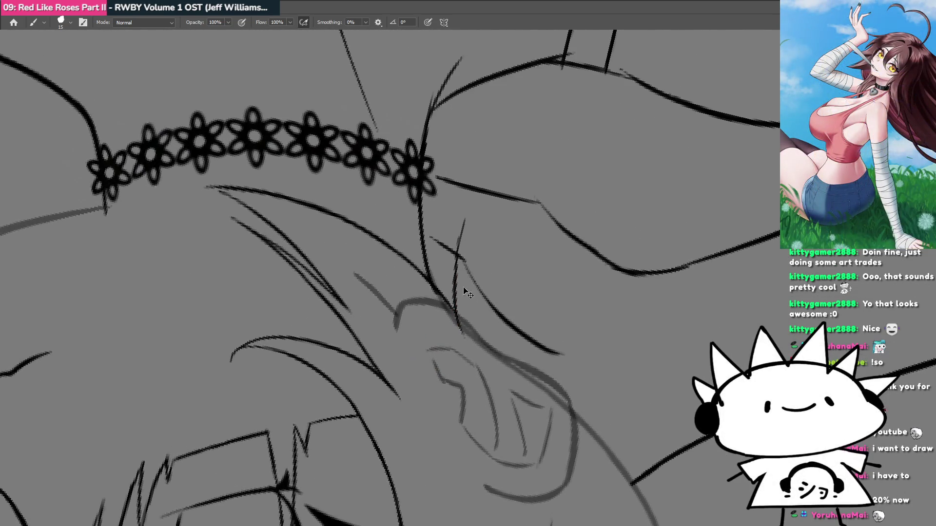
pyautogui.moveTo(457, 283)
pyautogui.mouseDown()
pyautogui.moveTo(460, 334)
pyautogui.moveTo(471, 246)
pyautogui.mouseUp()
pyautogui.moveTo(461, 281); pyautogui.dragTo(481, 228)
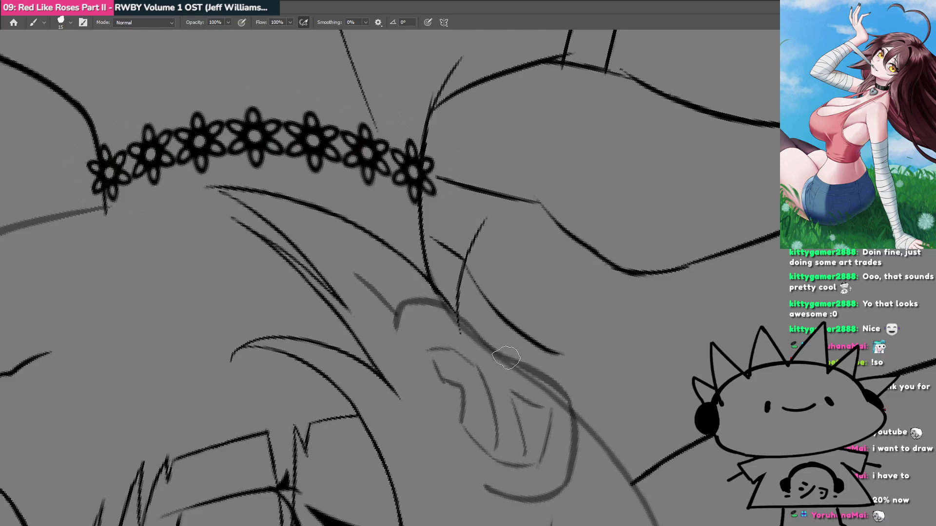
pyautogui.press('r')
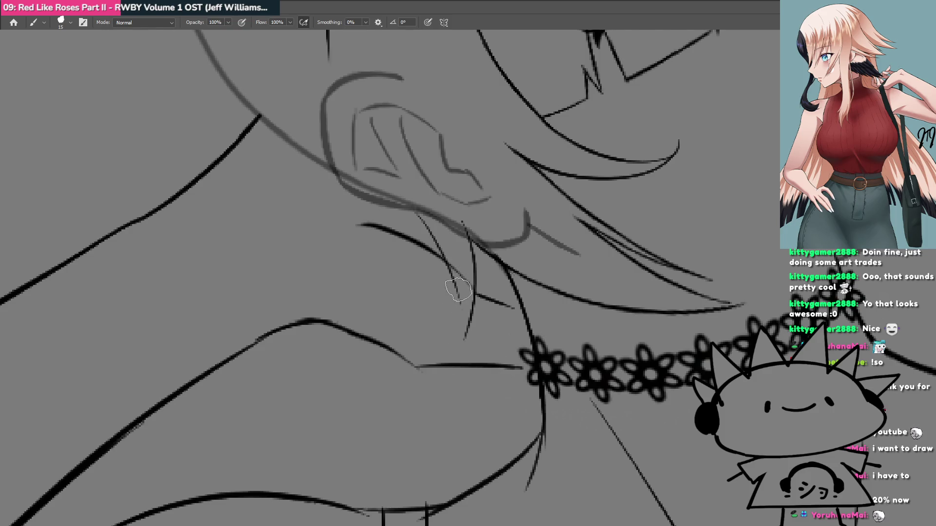
pyautogui.press('r')
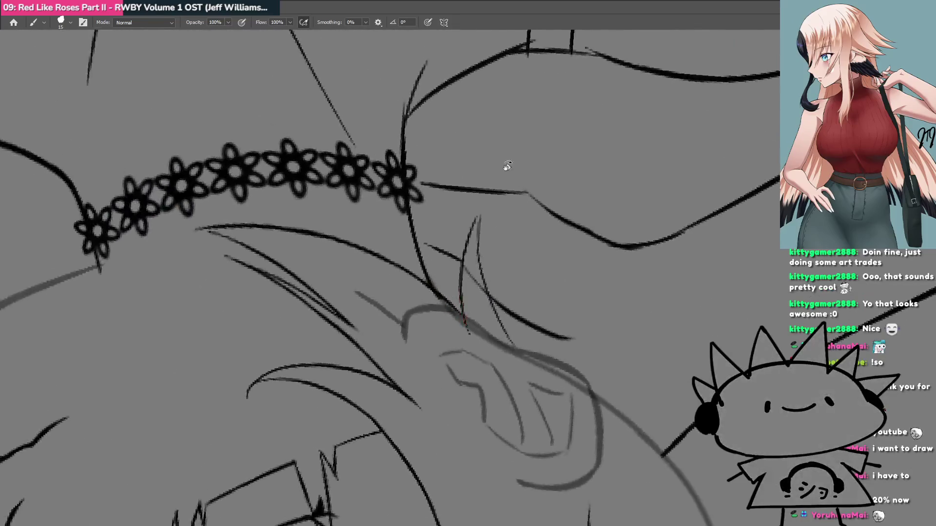
pyautogui.hotkey('ctrl', 'z')
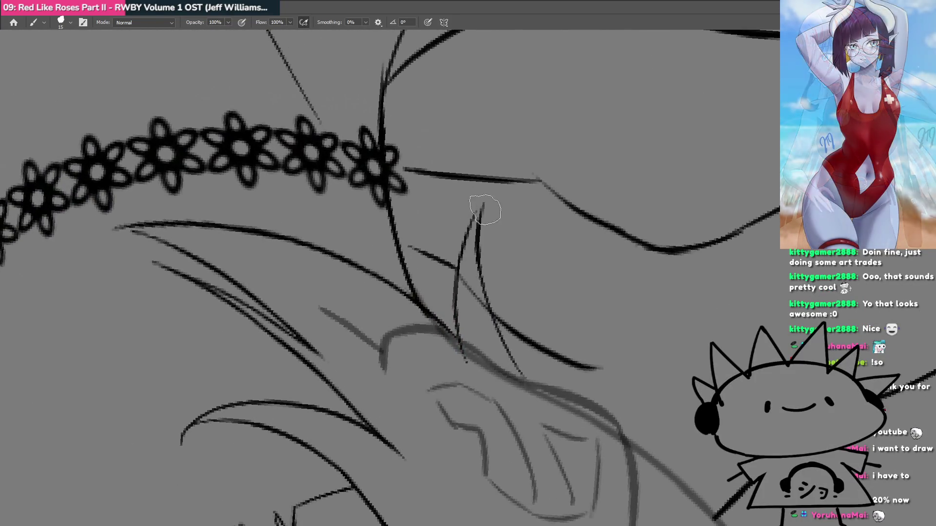
pyautogui.moveTo(477, 256); pyautogui.dragTo(474, 217)
pyautogui.moveTo(477, 257); pyautogui.dragTo(488, 195)
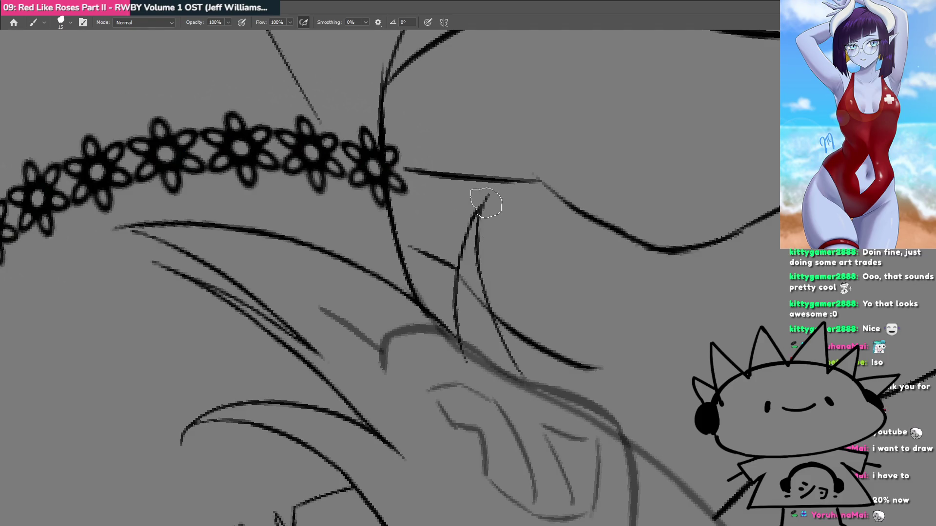
pyautogui.hotkey('ctrl', 'shift', 'r')
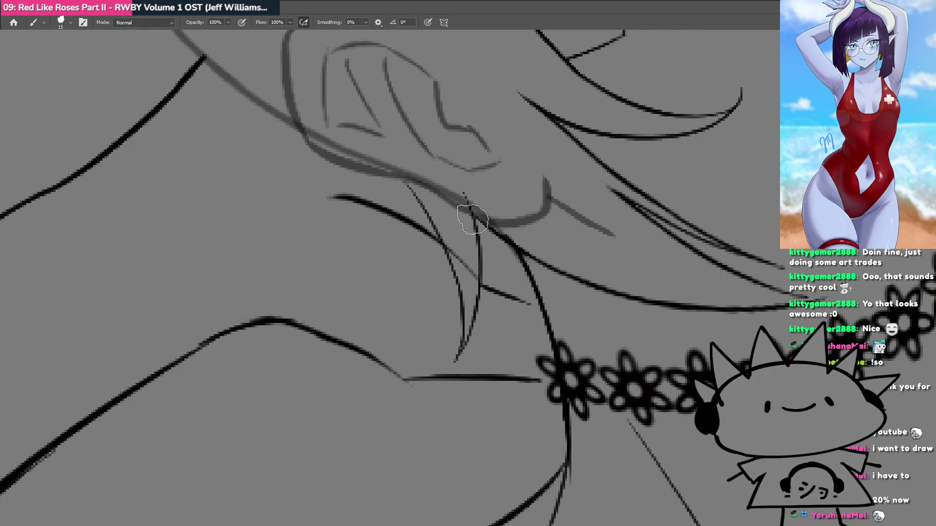
# Tilt the canvas view and zoom in on the choker area.
pyautogui.scroll(-5, 464, 287)
pyautogui.scroll(3, 450, 278)
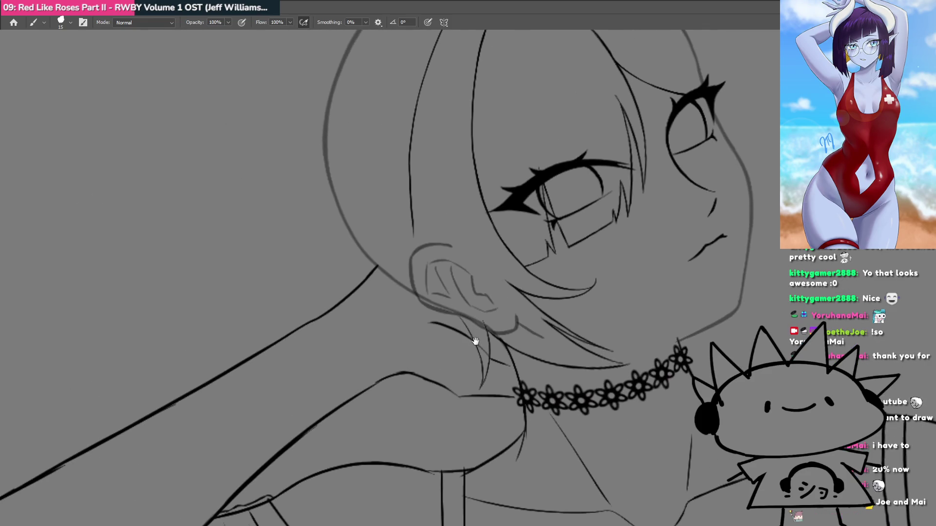
pyautogui.press('r')
pyautogui.moveTo(504, 423)
pyautogui.mouseDown()
pyautogui.moveTo(412, 420)
pyautogui.moveTo(370, 351)
pyautogui.moveTo(403, 419)
pyautogui.moveTo(474, 389)
pyautogui.mouseUp()
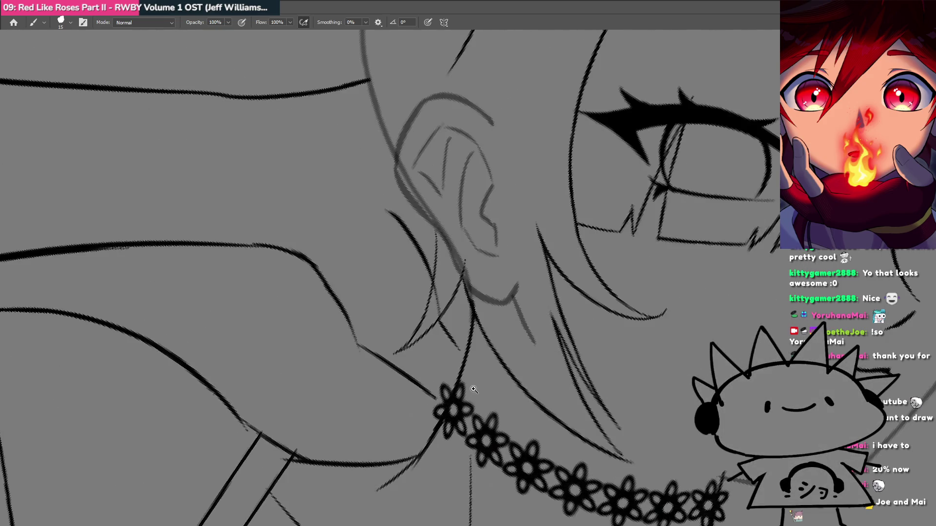
pyautogui.keyDown('alt'); pyautogui.click(474, 389); pyautogui.keyUp('alt')
pyautogui.click(481, 286)
pyautogui.press('r')
pyautogui.moveTo(449, 318)
pyautogui.mouseDown()
pyautogui.moveTo(409, 261)
pyautogui.moveTo(554, 330)
pyautogui.moveTo(512, 307)
pyautogui.mouseUp()
pyautogui.scroll(3, 550, 352)
pyautogui.scroll(-5, 550, 352)
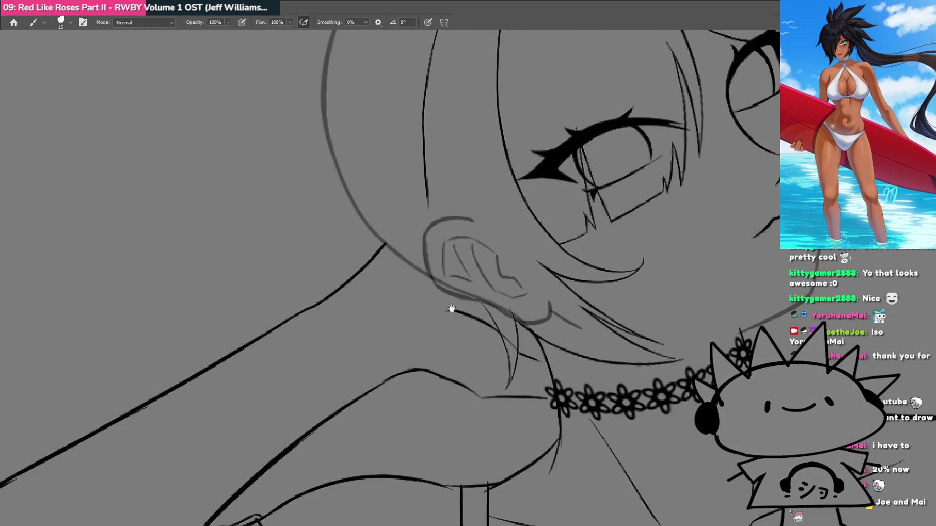
pyautogui.scroll(-2, 424, 349)
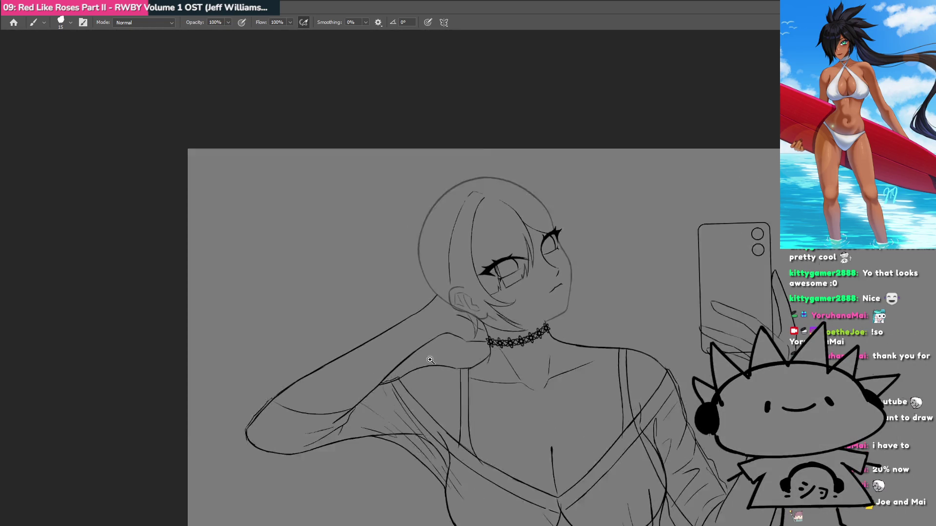
# Redraw the ear strand reaching further down and add strands below the ear.
pyautogui.scroll(5, 444, 346)
pyautogui.moveTo(445, 345)
pyautogui.mouseDown()
pyautogui.moveTo(390, 341)
pyautogui.moveTo(416, 292)
pyautogui.mouseUp()
pyautogui.scroll(-3, 402, 320)
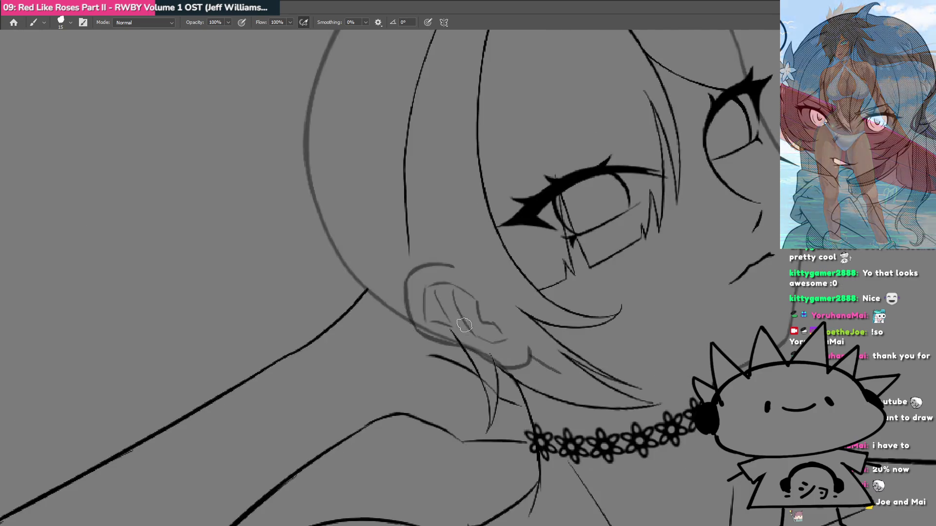
pyautogui.scroll(3, 445, 321)
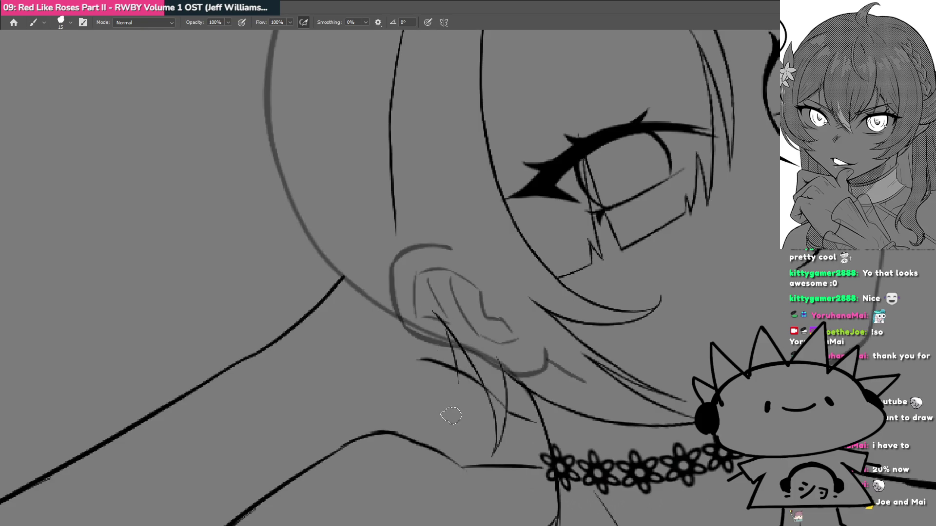
pyautogui.hotkey('ctrl', 'z')
pyautogui.moveTo(431, 312)
pyautogui.mouseDown()
pyautogui.moveTo(448, 330)
pyautogui.moveTo(460, 387)
pyautogui.mouseUp()
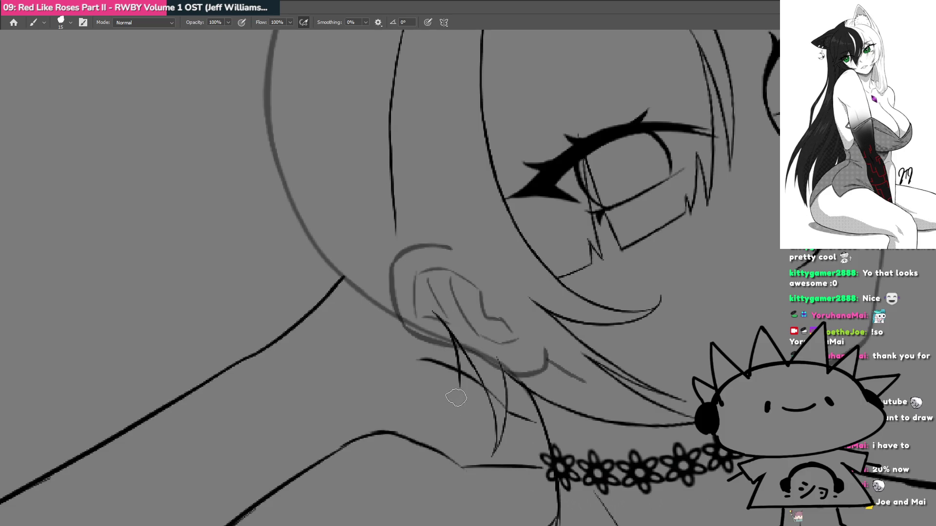
pyautogui.moveTo(433, 313); pyautogui.dragTo(456, 397)
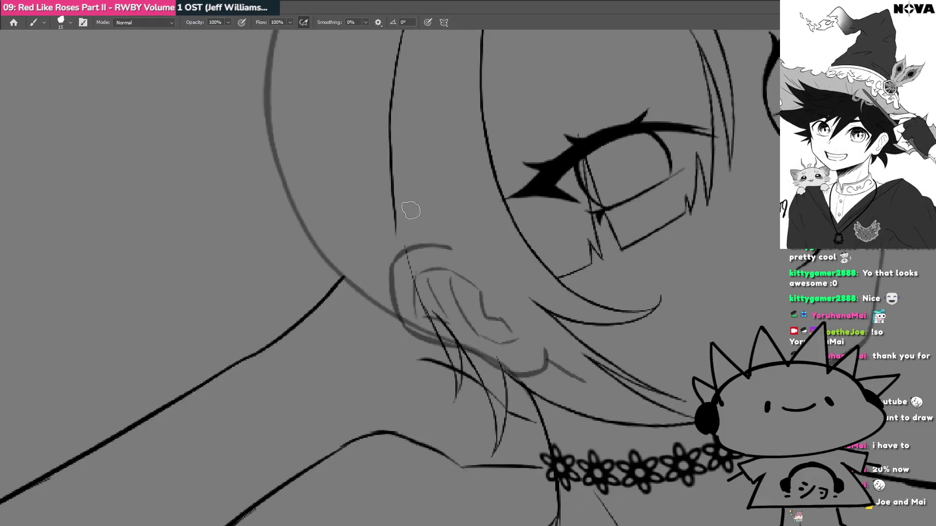
# Draw a diagonal hair strand across the ear after trimming the previous stroke.
pyautogui.press('r')
pyautogui.moveTo(415, 346)
pyautogui.mouseDown()
pyautogui.moveTo(341, 202)
pyautogui.moveTo(385, 257)
pyautogui.mouseUp()
pyautogui.moveTo(442, 232)
pyautogui.mouseDown()
pyautogui.moveTo(415, 265)
pyautogui.moveTo(467, 189)
pyautogui.mouseUp()
pyautogui.hotkey('ctrl', 'z')
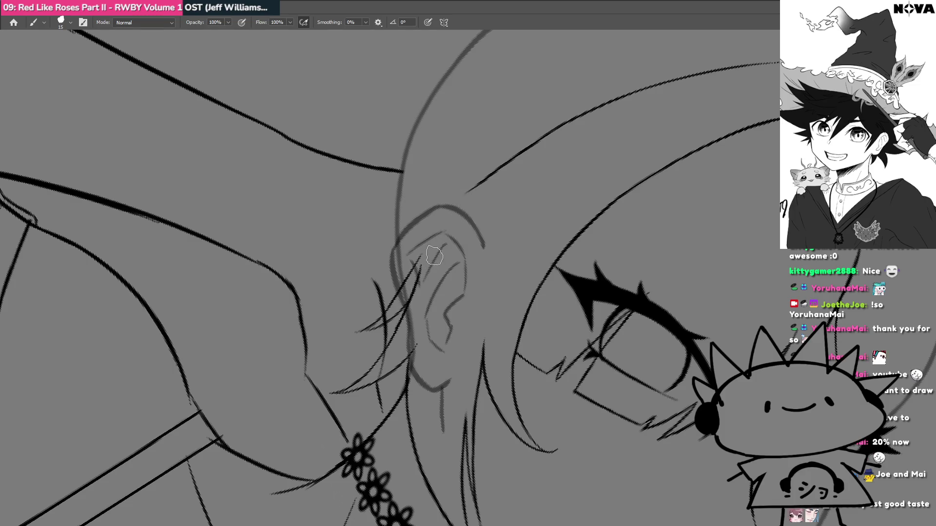
pyautogui.moveTo(415, 267); pyautogui.dragTo(469, 193)
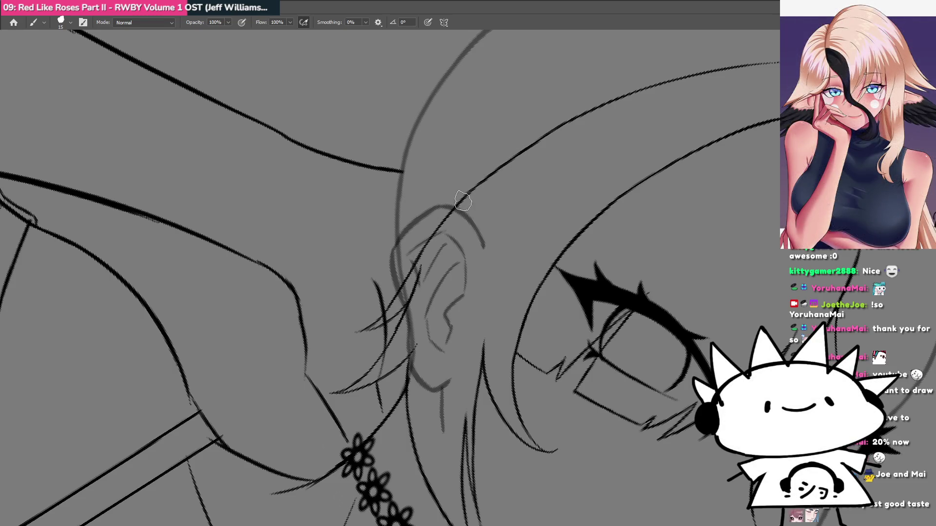
# Reset the view upright, zoom into the ear, and tilt the canvas to a steep drawing angle.
pyautogui.press('r')
pyautogui.moveTo(481, 182)
pyautogui.mouseDown()
pyautogui.moveTo(453, 273)
pyautogui.moveTo(460, 296)
pyautogui.moveTo(421, 259)
pyautogui.mouseUp()
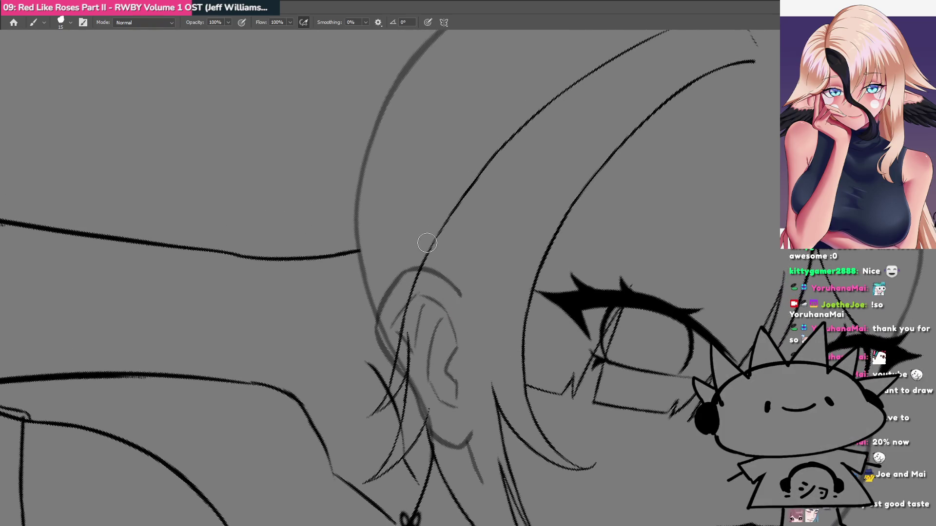
pyautogui.scroll(-4, 421, 269)
pyautogui.press('Escape')
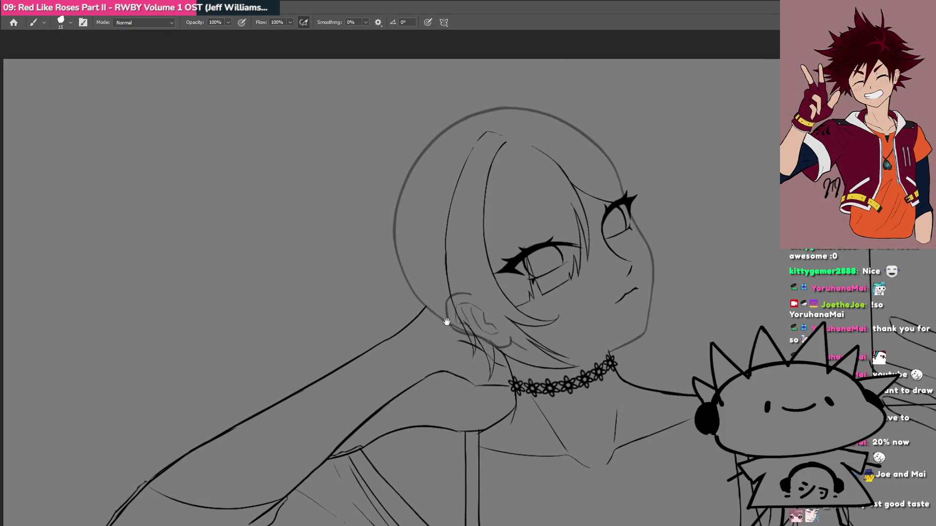
pyautogui.click(471, 329)
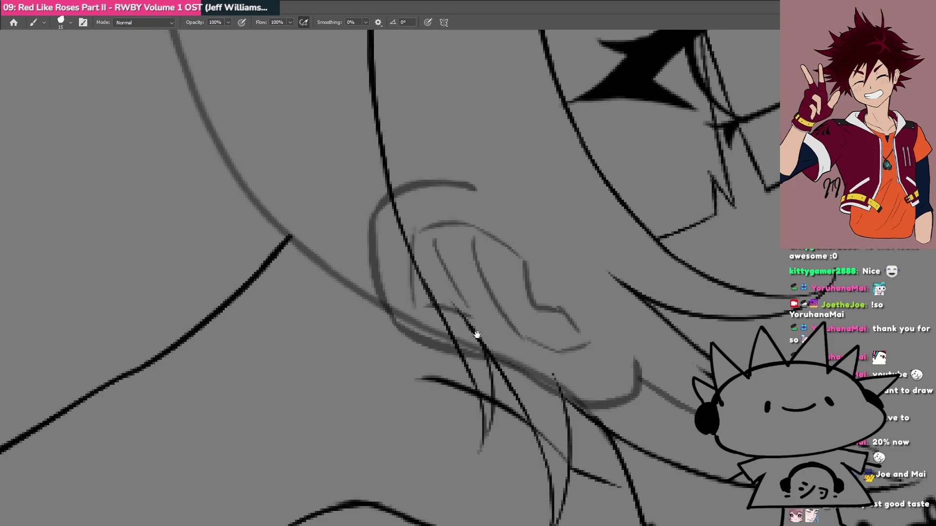
pyautogui.moveTo(530, 366); pyautogui.dragTo(455, 312)
pyautogui.scroll(-3, 454, 312)
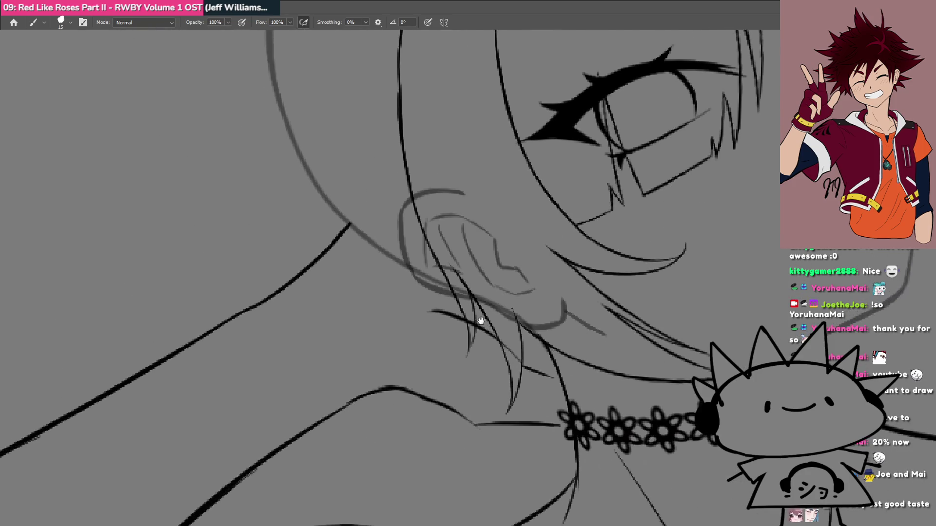
pyautogui.scroll(-5, 454, 327)
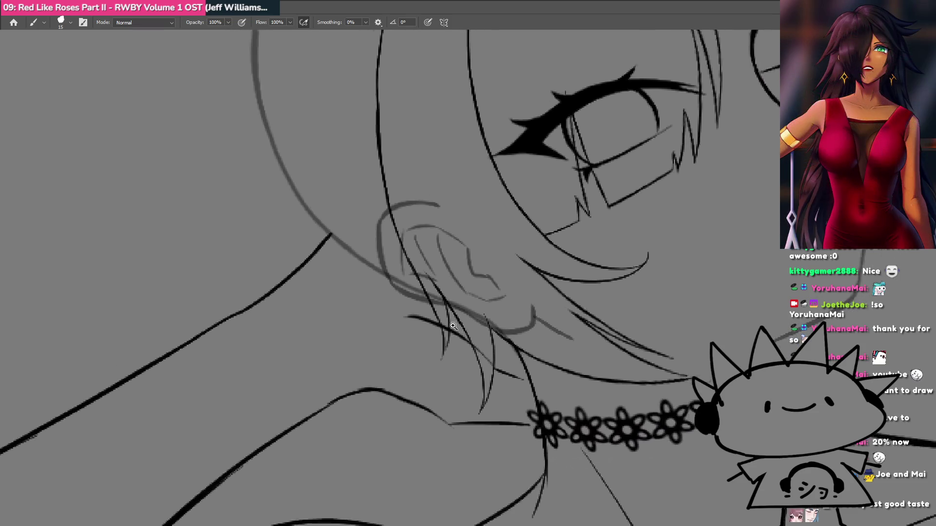
pyautogui.scroll(-2, 408, 376)
pyautogui.scroll(5, 432, 353)
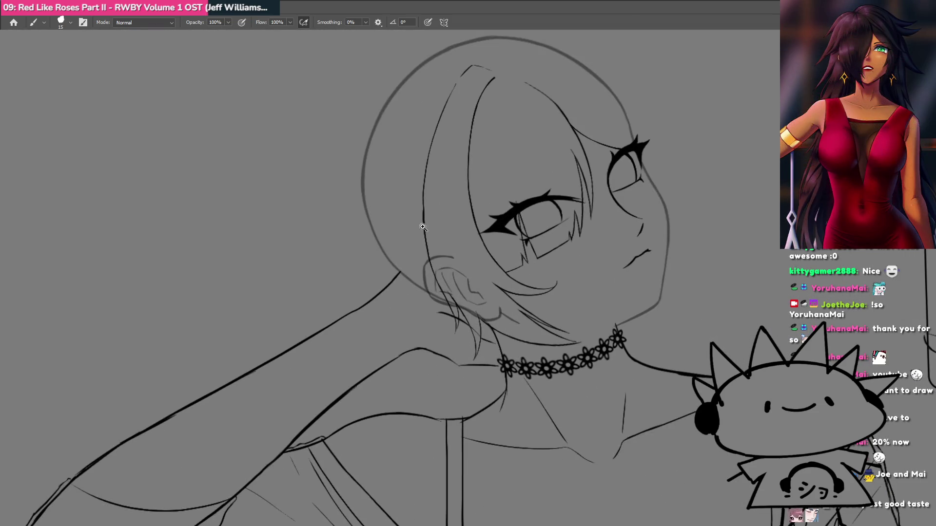
pyautogui.scroll(3, 423, 226)
pyautogui.press('r')
pyautogui.moveTo(411, 226)
pyautogui.mouseDown()
pyautogui.moveTo(347, 263)
pyautogui.moveTo(372, 361)
pyautogui.moveTo(401, 390)
pyautogui.moveTo(360, 271)
pyautogui.mouseUp()
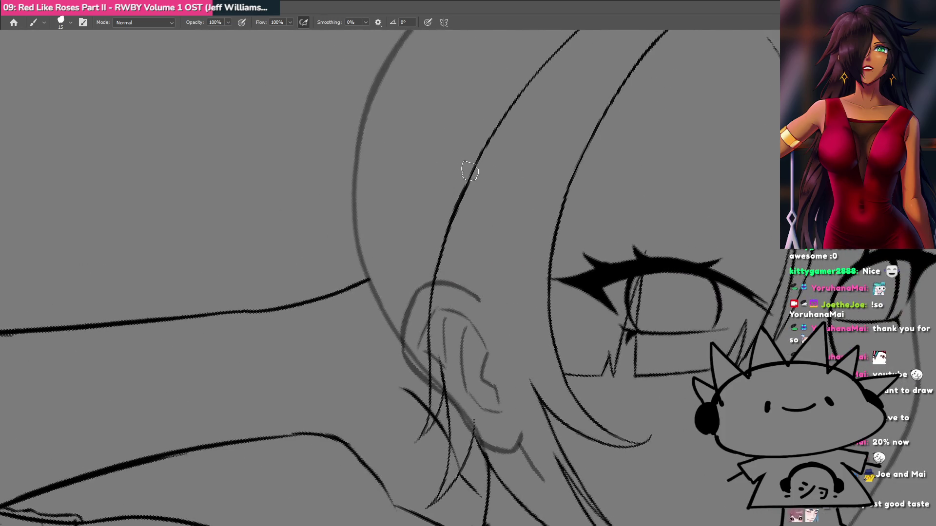
pyautogui.press('r')
pyautogui.moveTo(390, 322)
pyautogui.mouseDown()
pyautogui.moveTo(527, 372)
pyautogui.moveTo(560, 261)
pyautogui.moveTo(578, 271)
pyautogui.moveTo(529, 238)
pyautogui.mouseUp()
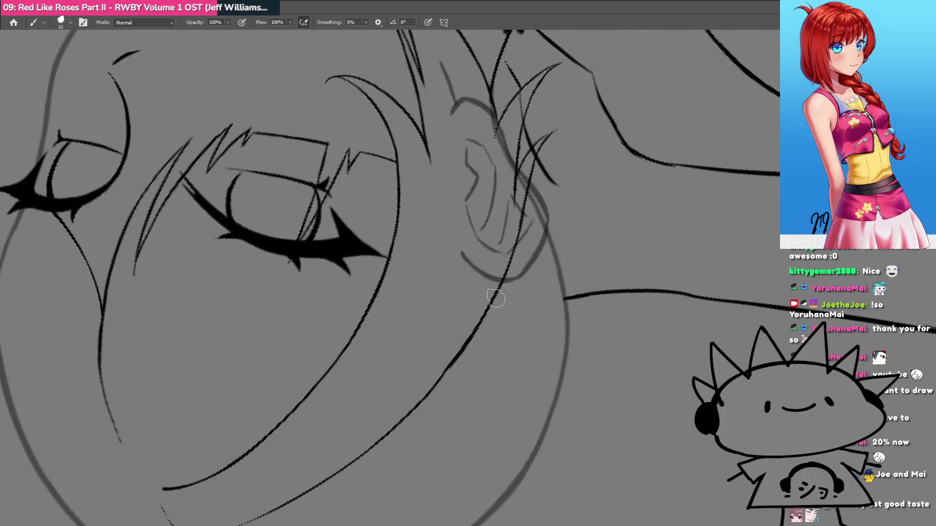
# Ink the face edge and fine strands over the ear, erasing the strands' upper ends.
pyautogui.moveTo(471, 339); pyautogui.dragTo(531, 245)
pyautogui.moveTo(512, 276); pyautogui.dragTo(581, 198)
pyautogui.moveTo(443, 380)
pyautogui.mouseDown()
pyautogui.moveTo(539, 209)
pyautogui.moveTo(487, 255)
pyautogui.moveTo(487, 286)
pyautogui.moveTo(437, 309)
pyautogui.mouseUp()
pyautogui.moveTo(446, 341); pyautogui.dragTo(462, 263)
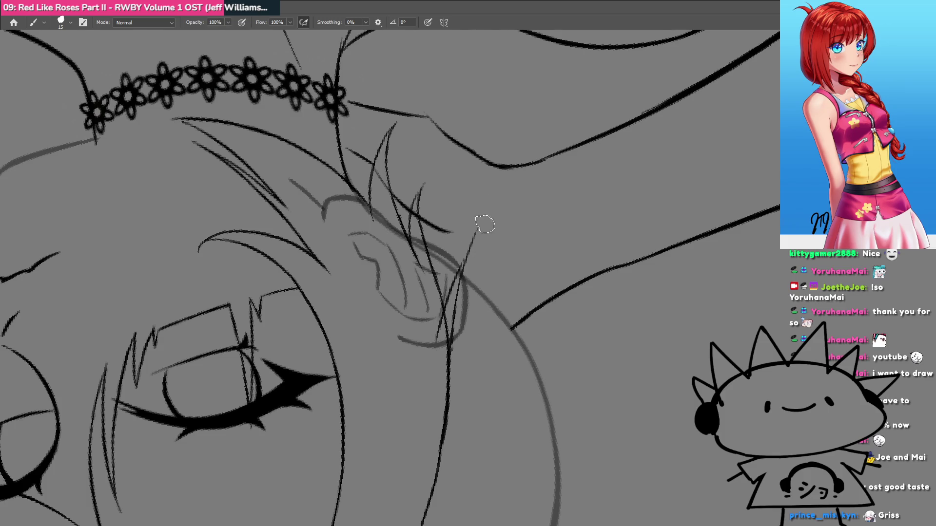
pyautogui.moveTo(447, 331); pyautogui.dragTo(457, 273)
pyautogui.moveTo(442, 319); pyautogui.dragTo(461, 263)
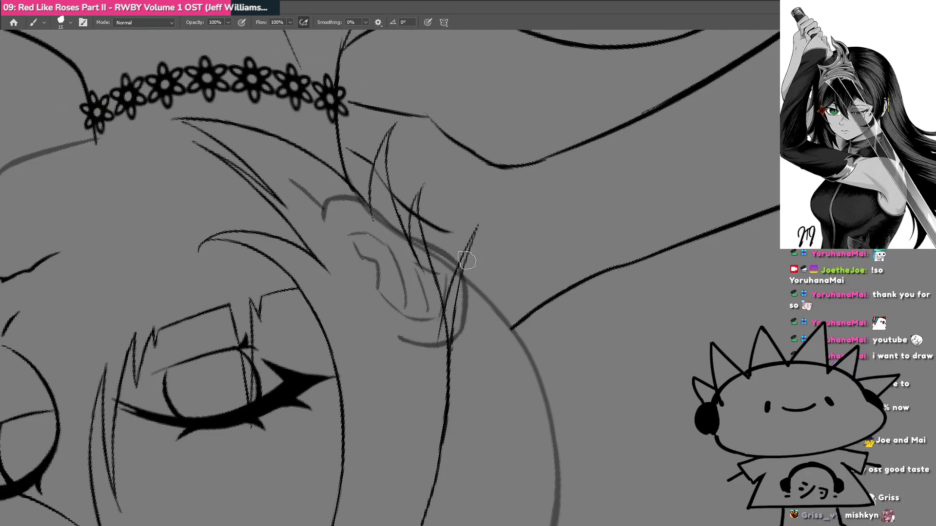
pyautogui.scroll(2, 452, 321)
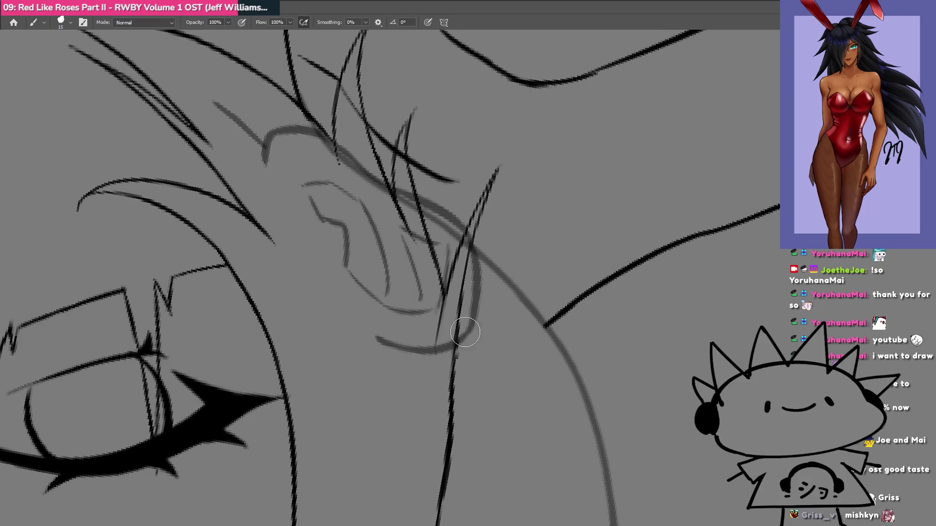
pyautogui.moveTo(440, 447); pyautogui.dragTo(414, 385)
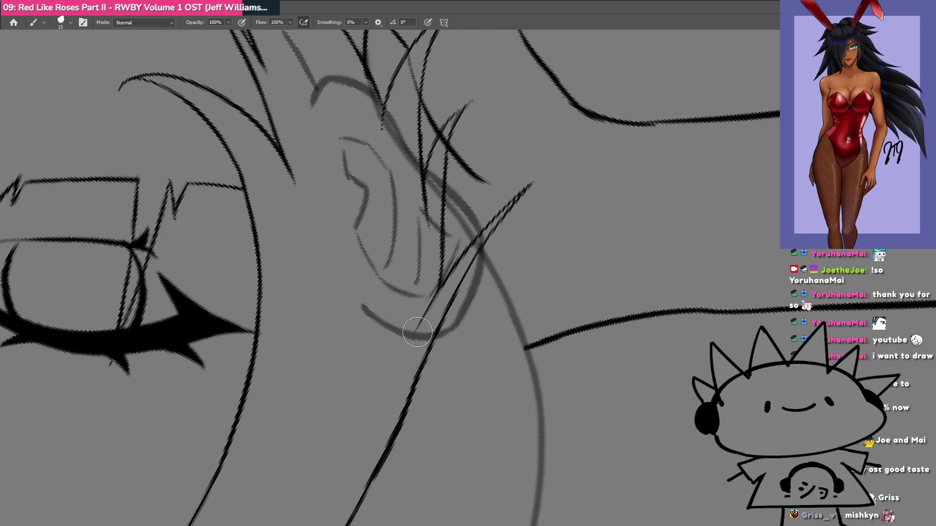
pyautogui.moveTo(433, 313)
pyautogui.mouseDown()
pyautogui.moveTo(417, 343)
pyautogui.moveTo(428, 319)
pyautogui.mouseUp()
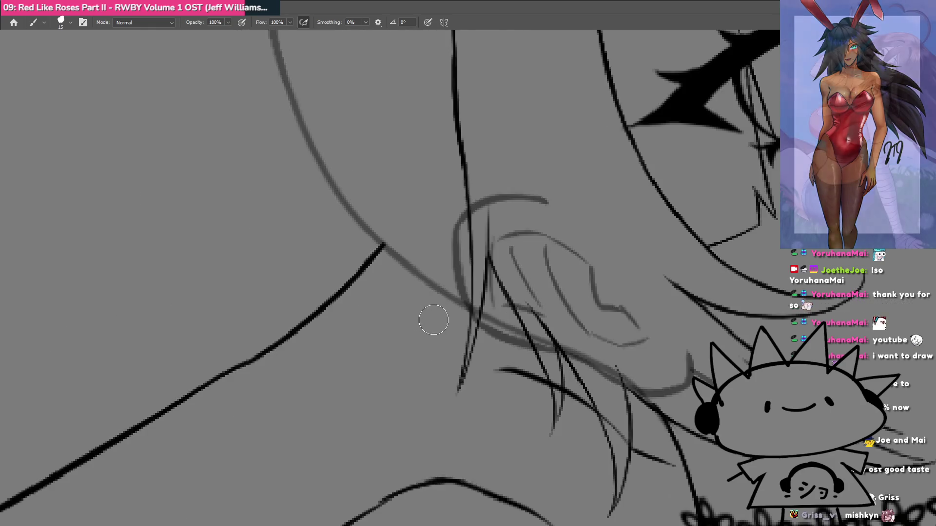
pyautogui.moveTo(511, 313); pyautogui.dragTo(441, 272)
pyautogui.moveTo(423, 229)
pyautogui.mouseDown()
pyautogui.moveTo(425, 276)
pyautogui.moveTo(478, 410)
pyautogui.moveTo(470, 338)
pyautogui.mouseUp()
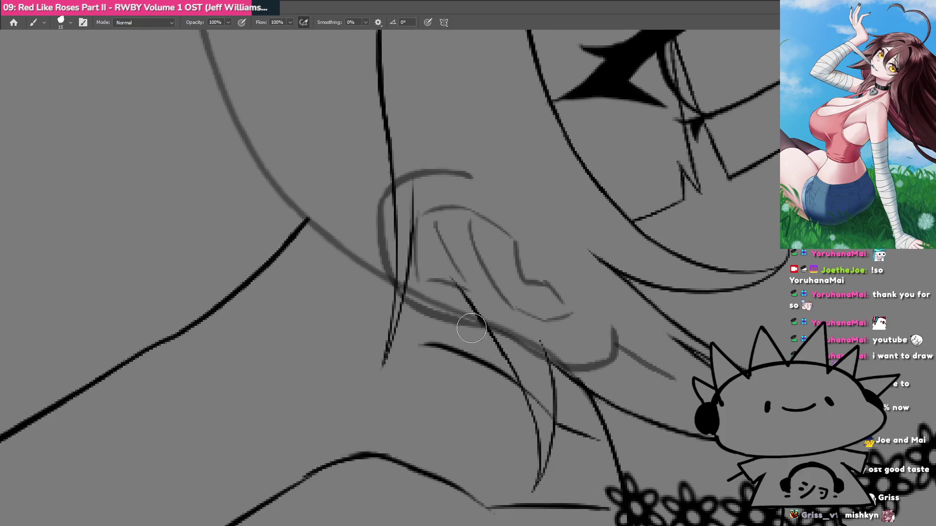
# Redraw the ear outline cleanly upward, then zoom out to the whole figure.
pyautogui.press('r')
pyautogui.moveTo(453, 302)
pyautogui.mouseDown()
pyautogui.moveTo(395, 426)
pyautogui.moveTo(413, 290)
pyautogui.mouseUp()
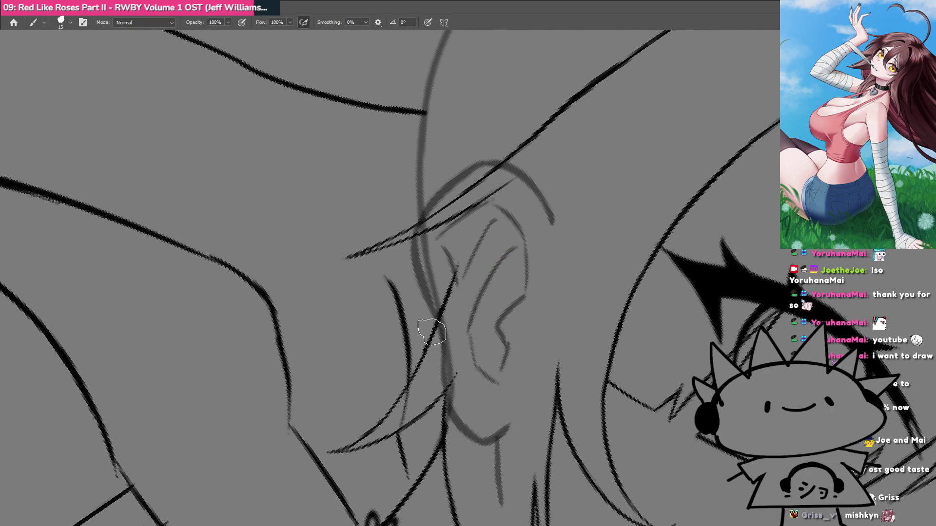
pyautogui.moveTo(444, 312); pyautogui.dragTo(483, 201)
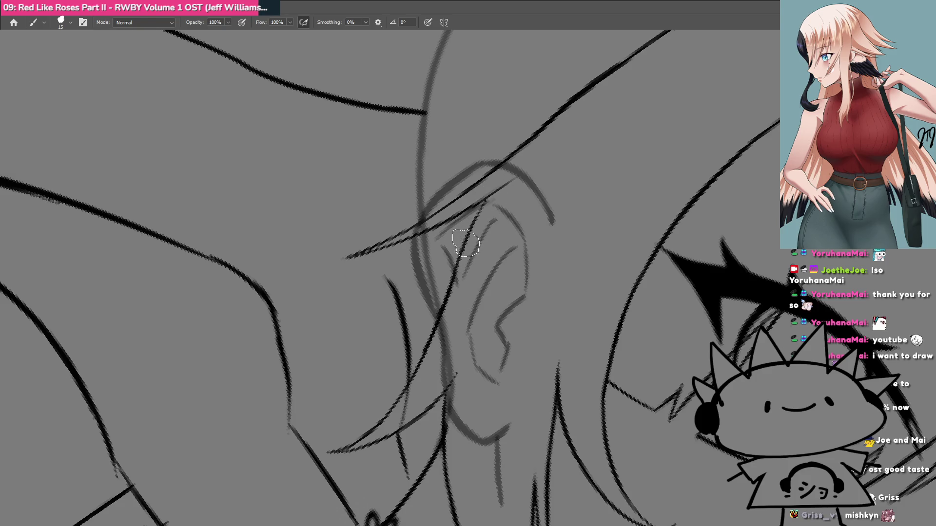
pyautogui.moveTo(484, 201)
pyautogui.mouseDown()
pyautogui.moveTo(439, 311)
pyautogui.moveTo(438, 273)
pyautogui.moveTo(468, 243)
pyautogui.moveTo(501, 267)
pyautogui.mouseUp()
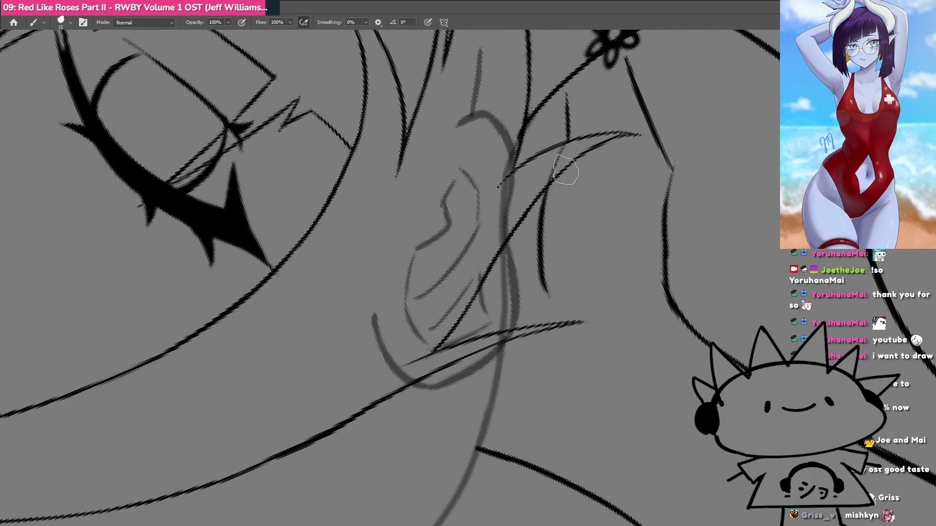
pyautogui.press('h')
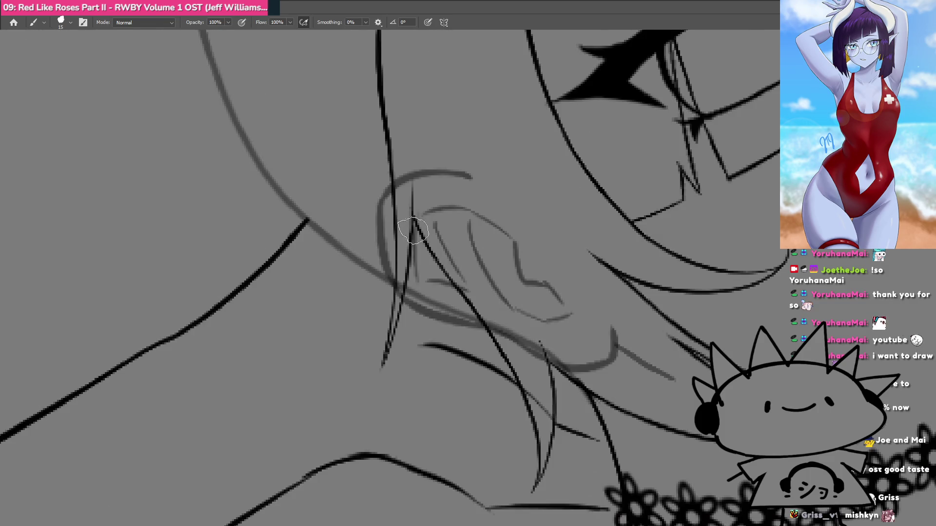
pyautogui.moveTo(435, 223)
pyautogui.mouseDown()
pyautogui.moveTo(424, 265)
pyautogui.moveTo(428, 328)
pyautogui.moveTo(397, 329)
pyautogui.mouseUp()
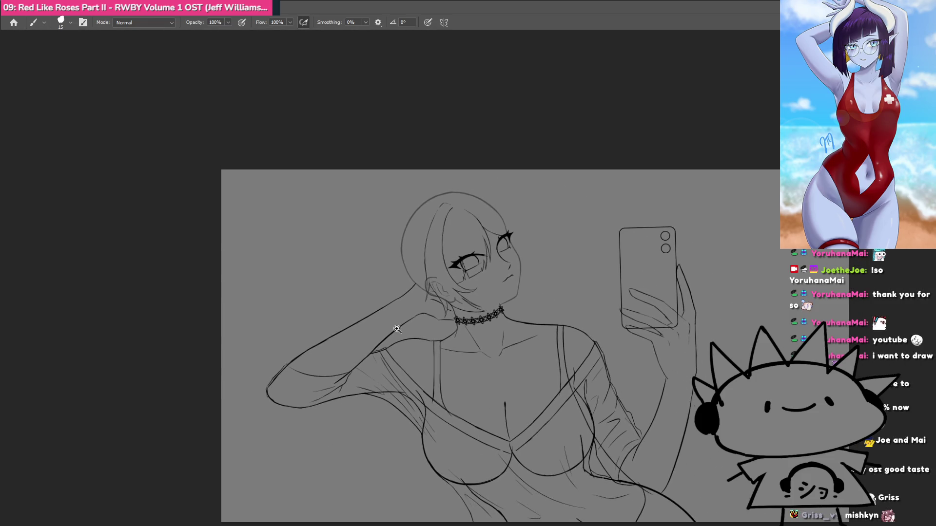
# Zoom to the ear and ink thin strands beside it, redoing shaky attempts.
pyautogui.moveTo(434, 287); pyautogui.dragTo(456, 287)
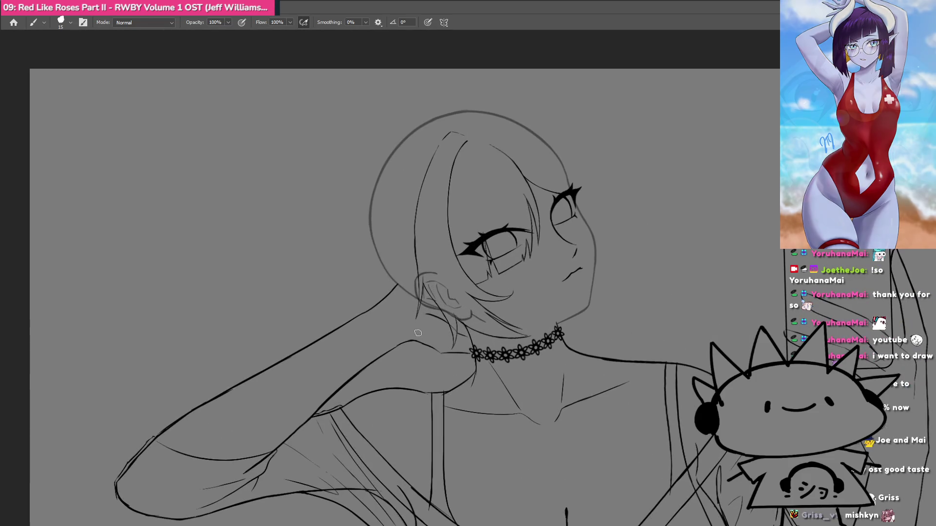
pyautogui.moveTo(475, 323); pyautogui.dragTo(512, 323)
pyautogui.press('r')
pyautogui.moveTo(439, 370)
pyautogui.mouseDown()
pyautogui.moveTo(371, 394)
pyautogui.moveTo(322, 283)
pyautogui.mouseUp()
pyautogui.moveTo(397, 328)
pyautogui.mouseDown()
pyautogui.moveTo(447, 341)
pyautogui.moveTo(464, 299)
pyautogui.mouseUp()
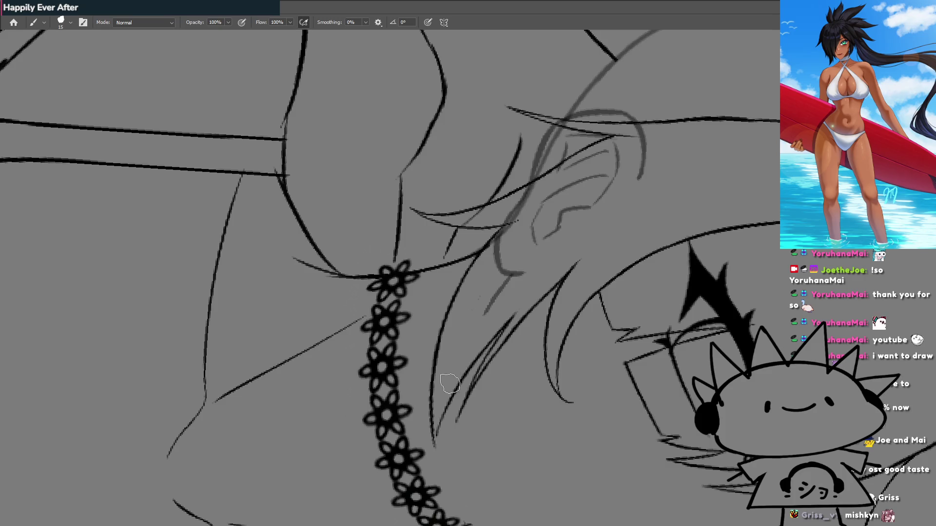
pyautogui.moveTo(451, 373); pyautogui.dragTo(509, 261)
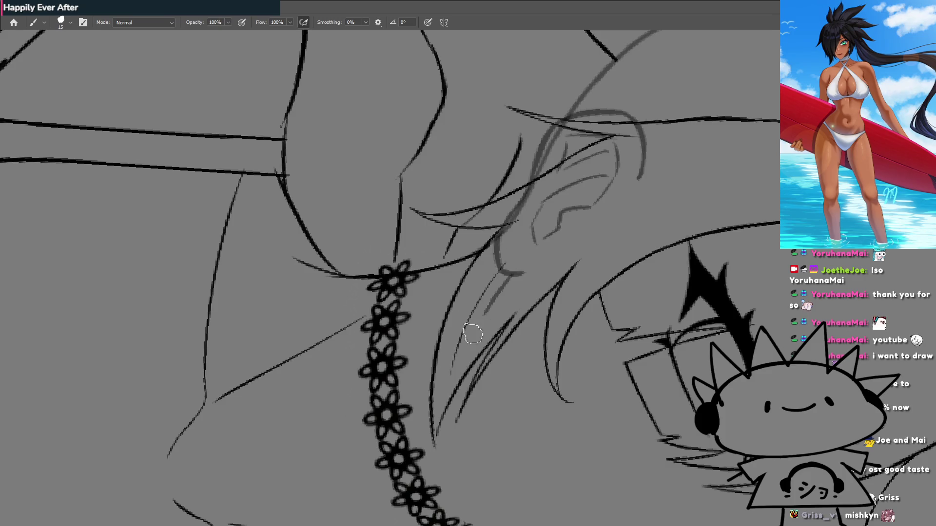
pyautogui.hotkey('ctrl', 'z')
pyautogui.moveTo(450, 380); pyautogui.dragTo(505, 258)
pyautogui.moveTo(475, 324); pyautogui.dragTo(516, 263)
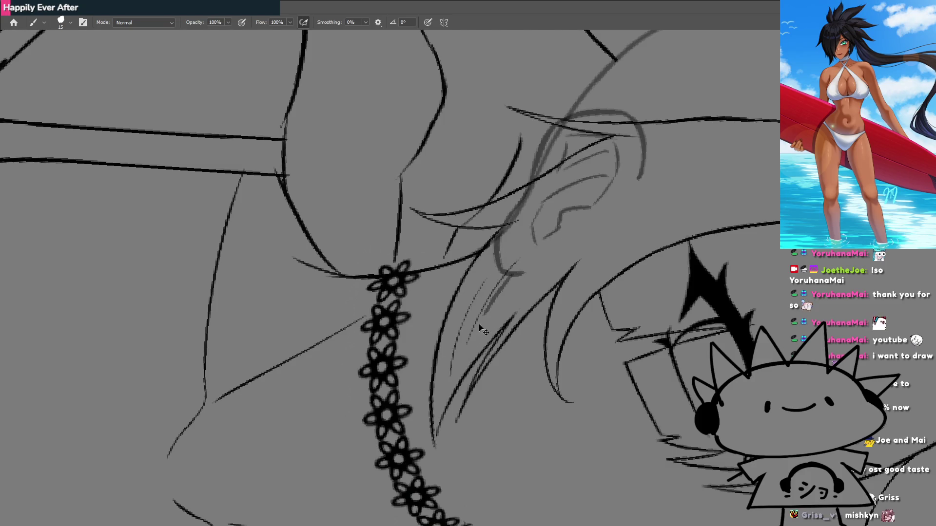
pyautogui.moveTo(488, 303); pyautogui.dragTo(529, 257)
pyautogui.hotkey('ctrl', 'z')
pyautogui.moveTo(488, 303); pyautogui.dragTo(530, 256)
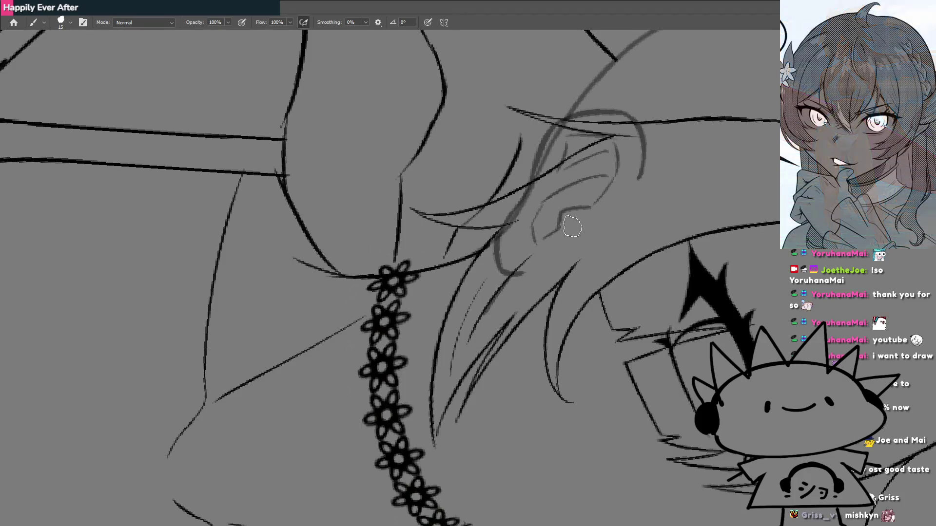
# Pan out to show the girl's head and shoulders.
pyautogui.press('r')
pyautogui.moveTo(473, 285); pyautogui.dragTo(497, 340)
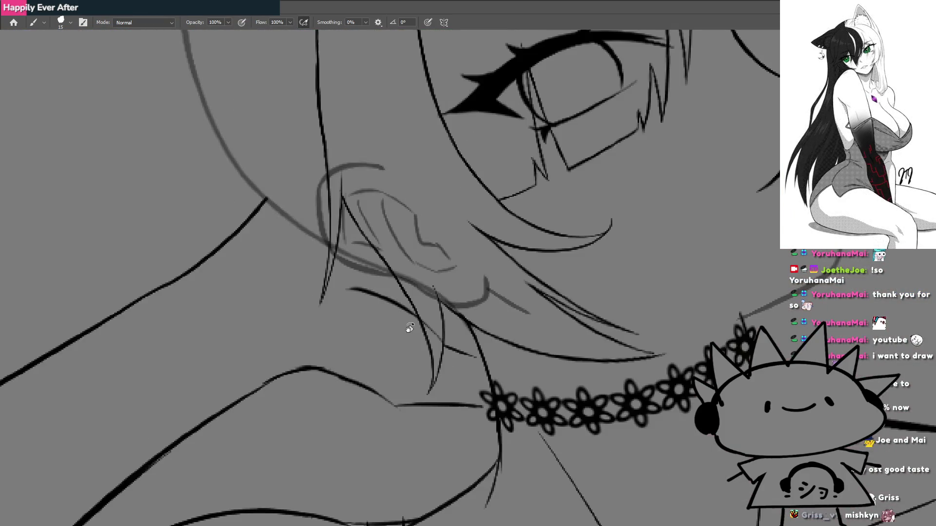
pyautogui.scroll(-5, 487, 308)
pyautogui.moveTo(470, 319)
pyautogui.mouseDown()
pyautogui.moveTo(518, 371)
pyautogui.moveTo(407, 384)
pyautogui.mouseUp()
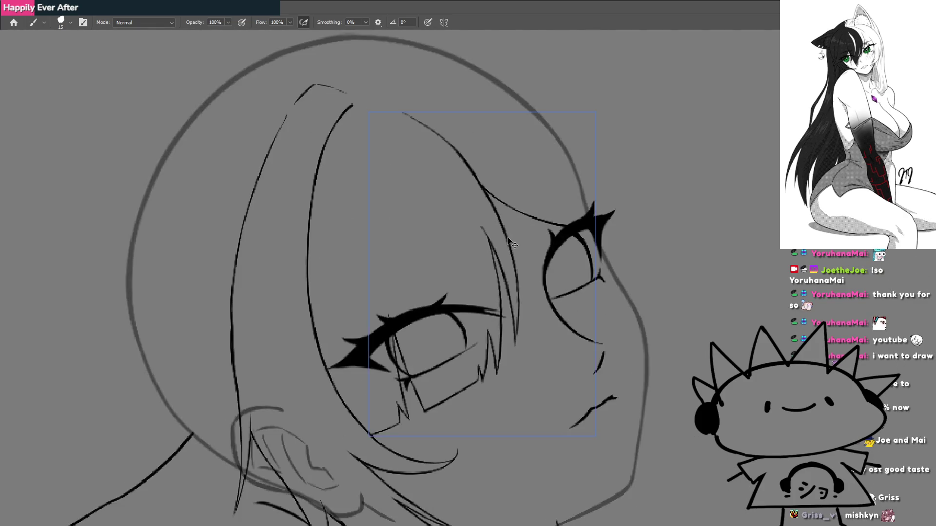
# Ink the cheek contour under the eyes, redoing shaky segments and extending it upward.
pyautogui.moveTo(508, 247)
pyautogui.mouseDown()
pyautogui.moveTo(447, 382)
pyautogui.moveTo(581, 327)
pyautogui.moveTo(439, 312)
pyautogui.moveTo(351, 288)
pyautogui.moveTo(412, 302)
pyautogui.mouseUp()
pyautogui.click(411, 302)
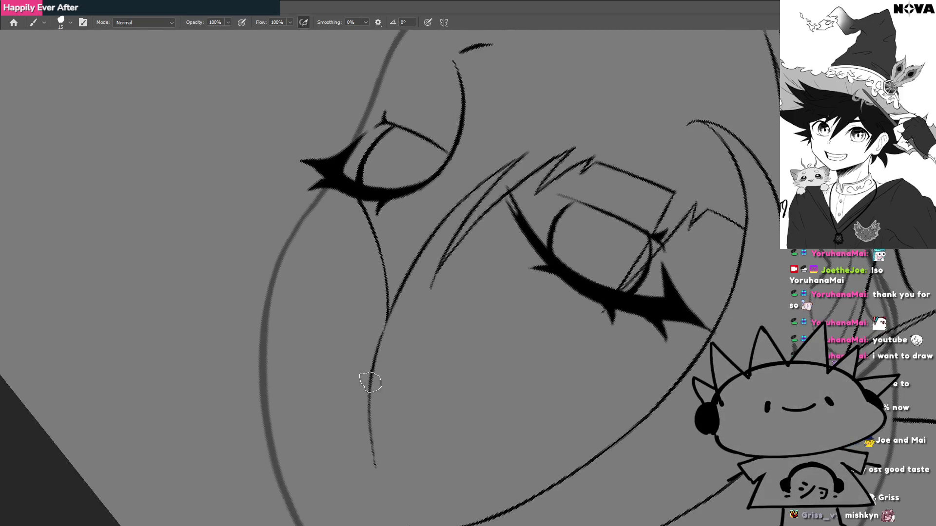
pyautogui.moveTo(378, 351); pyautogui.dragTo(405, 282)
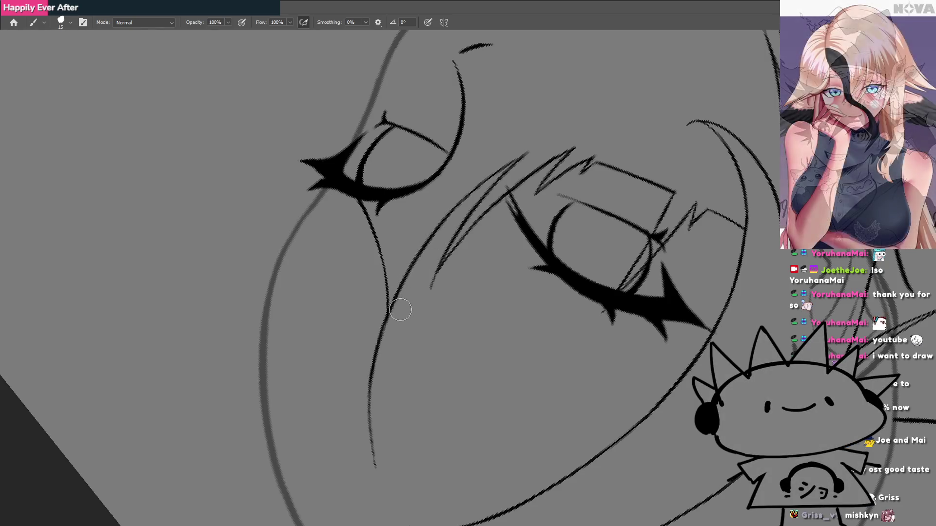
pyautogui.press('r')
pyautogui.moveTo(355, 368)
pyautogui.mouseDown()
pyautogui.moveTo(381, 428)
pyautogui.moveTo(487, 285)
pyautogui.moveTo(470, 251)
pyautogui.mouseUp()
pyautogui.hotkey('ctrl', 'z')
pyautogui.hotkey('ctrl', 'z')
pyautogui.hotkey('ctrl', 'z')
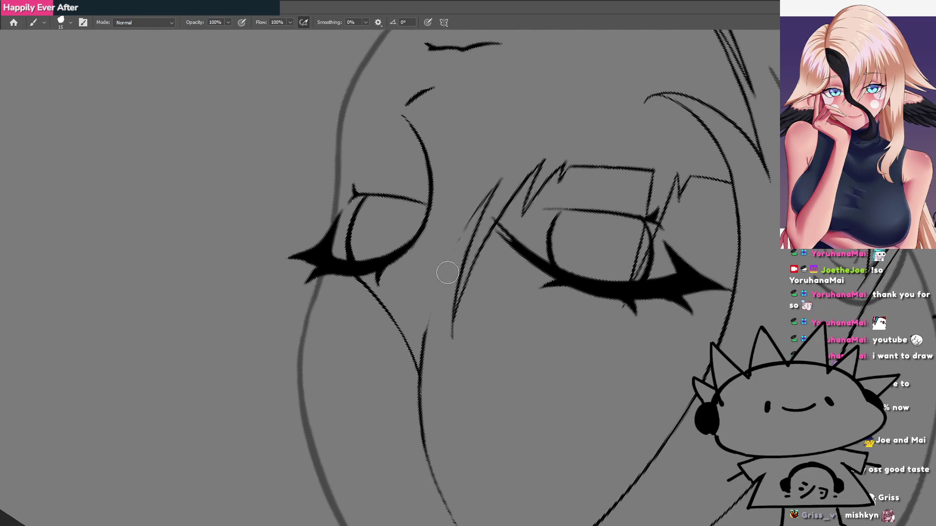
pyautogui.hotkey('ctrl', 'z')
pyautogui.moveTo(420, 364)
pyautogui.mouseDown()
pyautogui.moveTo(420, 410)
pyautogui.moveTo(431, 321)
pyautogui.mouseUp()
pyautogui.hotkey('ctrl', 'z')
pyautogui.moveTo(419, 370); pyautogui.dragTo(438, 277)
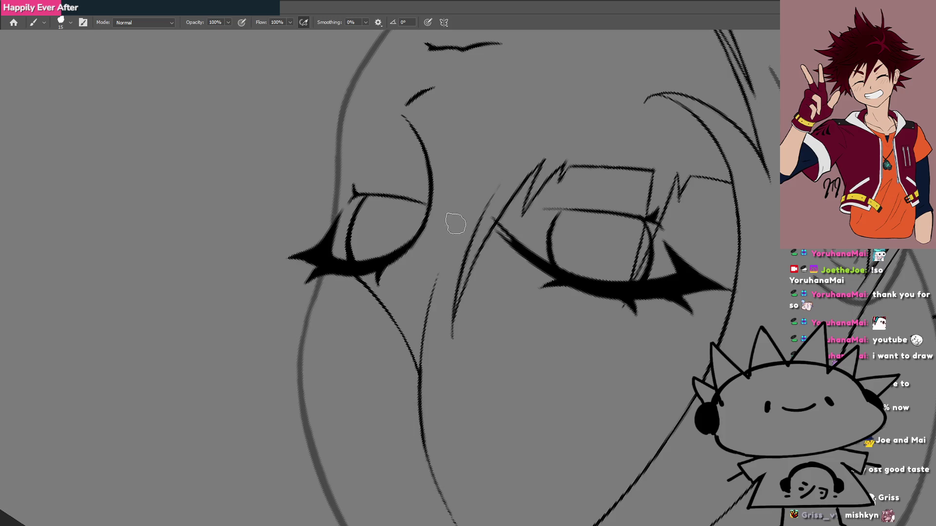
# Sketch short hair strands between the eyes, undoing overlong ones.
pyautogui.moveTo(422, 363); pyautogui.dragTo(466, 210)
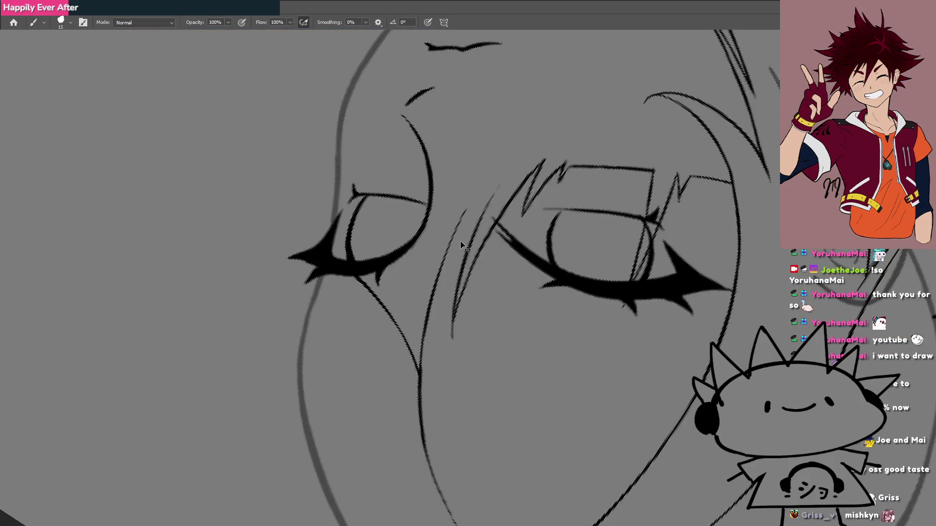
pyautogui.hotkey('ctrl', 'z')
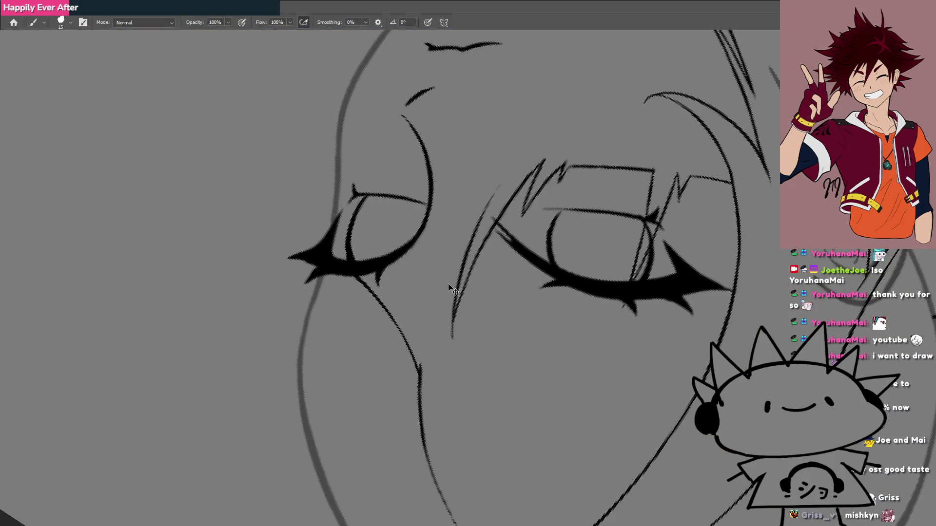
pyautogui.moveTo(419, 374); pyautogui.dragTo(447, 277)
pyautogui.moveTo(430, 327); pyautogui.dragTo(457, 251)
pyautogui.moveTo(486, 198)
pyautogui.mouseDown()
pyautogui.moveTo(458, 253)
pyautogui.moveTo(524, 145)
pyautogui.mouseUp()
pyautogui.hotkey('ctrl', 'z')
pyautogui.moveTo(457, 256); pyautogui.dragTo(501, 178)
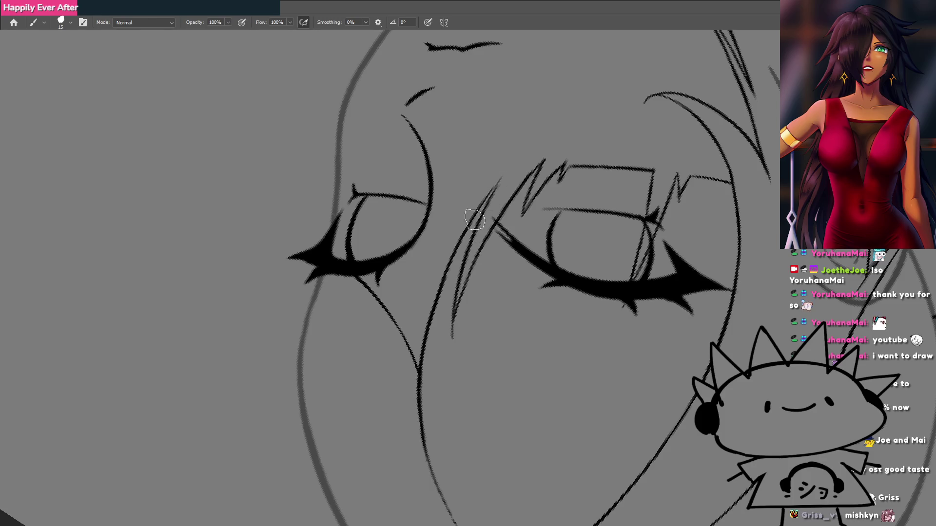
pyautogui.moveTo(485, 209); pyautogui.dragTo(507, 168)
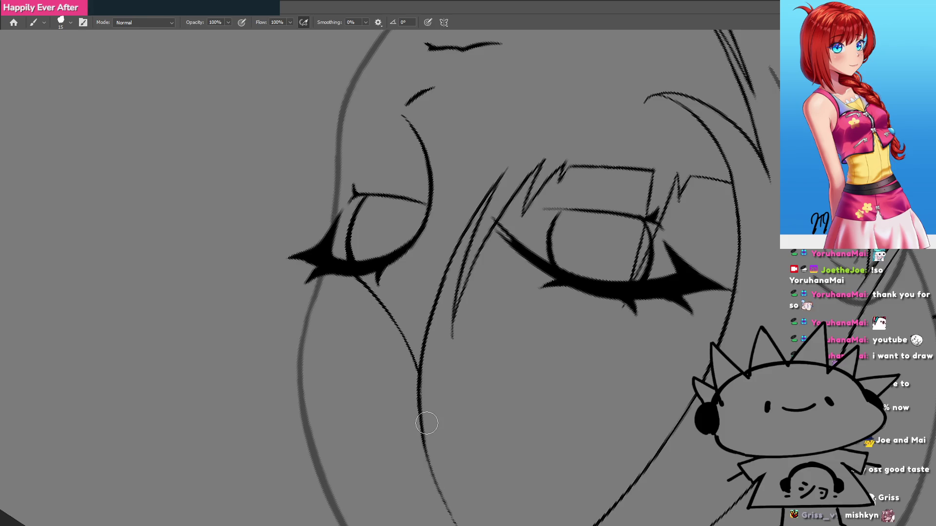
pyautogui.hotkey('ctrl', 'z')
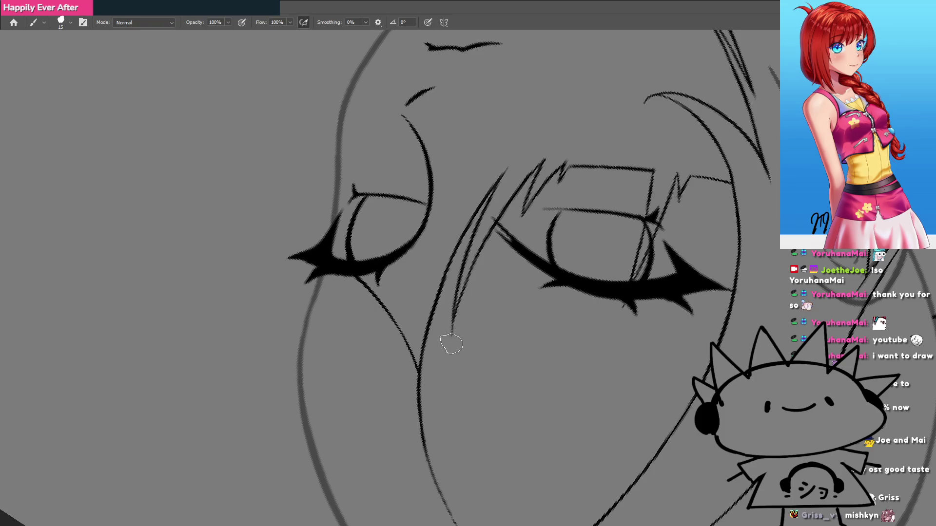
pyautogui.scroll(-3, 457, 306)
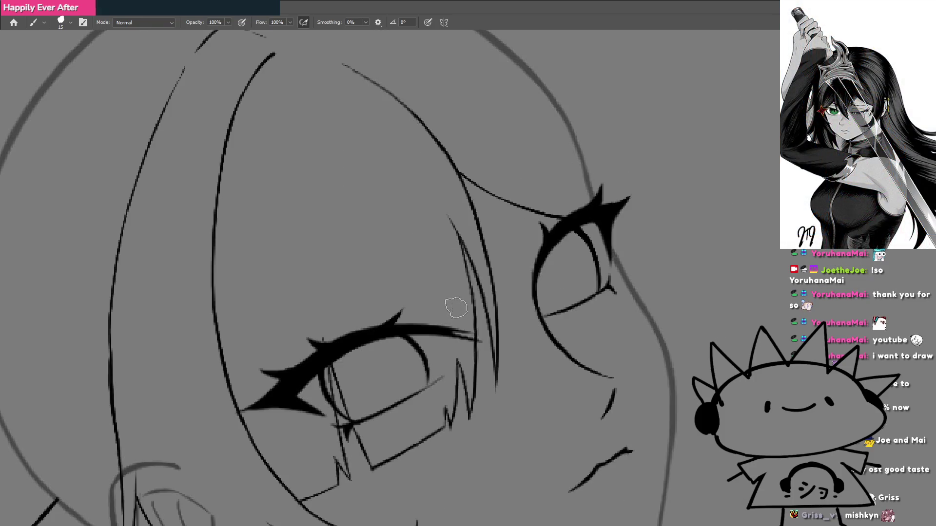
# Move the view to the head and remove the bent stroke at the top of the hair.
pyautogui.scroll(-3, 443, 295)
pyautogui.moveTo(426, 239); pyautogui.dragTo(425, 331)
pyautogui.scroll(-2, 427, 329)
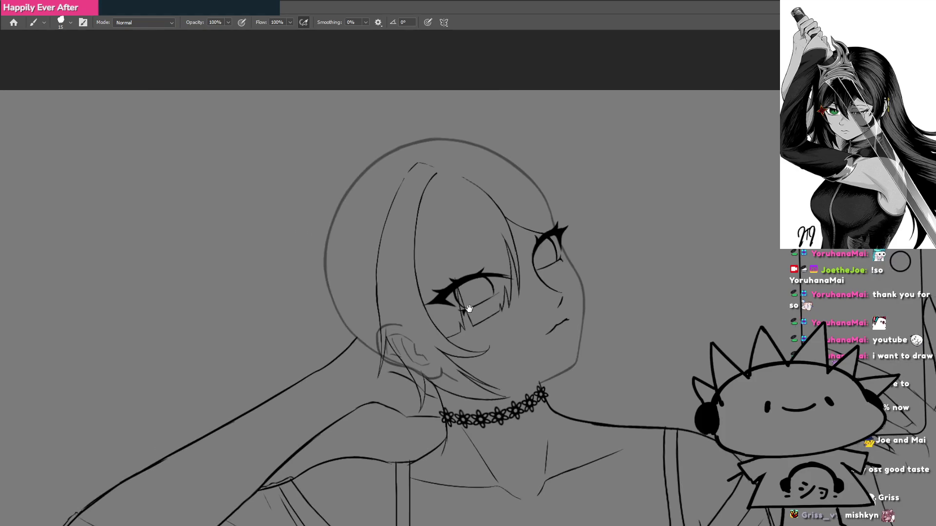
pyautogui.scroll(-2, 457, 306)
pyautogui.scroll(2, 457, 305)
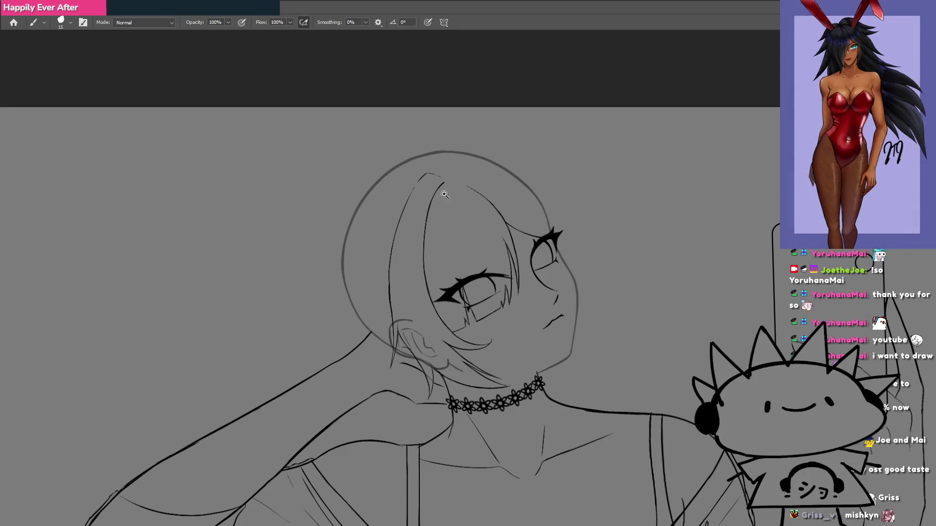
pyautogui.scroll(3, 456, 222)
pyautogui.scroll(-4, 456, 222)
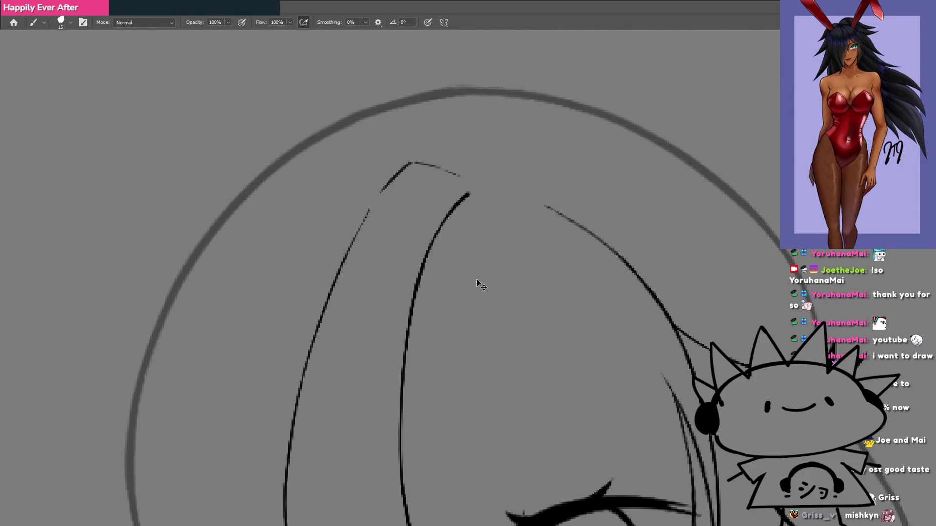
pyautogui.hotkey('ctrl', 'Tab')
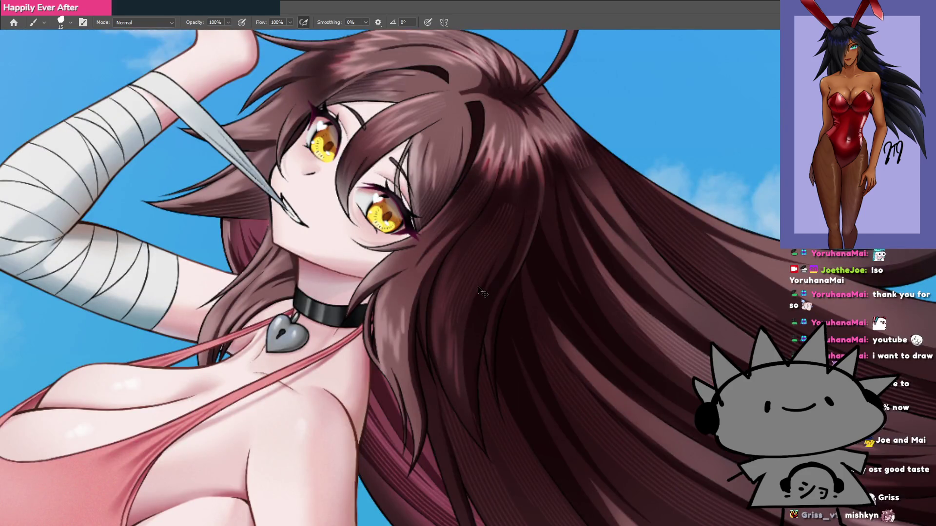
pyautogui.hotkey('ctrl', 'Tab')
pyautogui.moveTo(459, 167)
pyautogui.mouseDown()
pyautogui.moveTo(397, 177)
pyautogui.moveTo(366, 219)
pyautogui.moveTo(401, 184)
pyautogui.moveTo(427, 174)
pyautogui.moveTo(482, 182)
pyautogui.moveTo(449, 207)
pyautogui.mouseUp()
pyautogui.hotkey('ctrl', 'z')
pyautogui.hotkey('ctrl', 'z')
# Retry the top hair stroke, extending the strand up toward the crown.
pyautogui.hotkey('ctrl', 'z')
pyautogui.hotkey('ctrl', 'z')
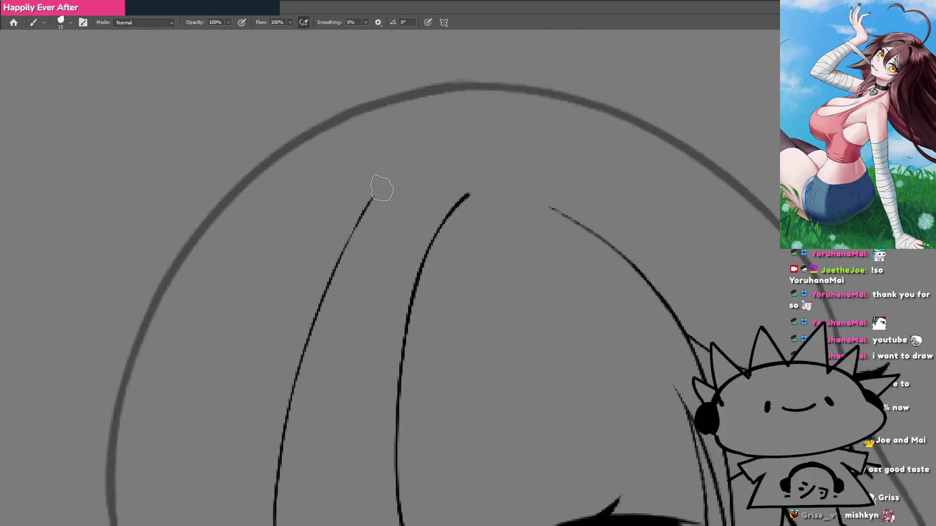
pyautogui.moveTo(376, 199); pyautogui.dragTo(414, 182)
pyautogui.hotkey('ctrl', 'z')
pyautogui.moveTo(368, 207)
pyautogui.mouseDown()
pyautogui.moveTo(433, 174)
pyautogui.moveTo(487, 171)
pyautogui.mouseUp()
# With the canvas rotated, redraw the short strand line so it reaches higher, then return upright.
pyautogui.hotkey('ctrl', 'z')
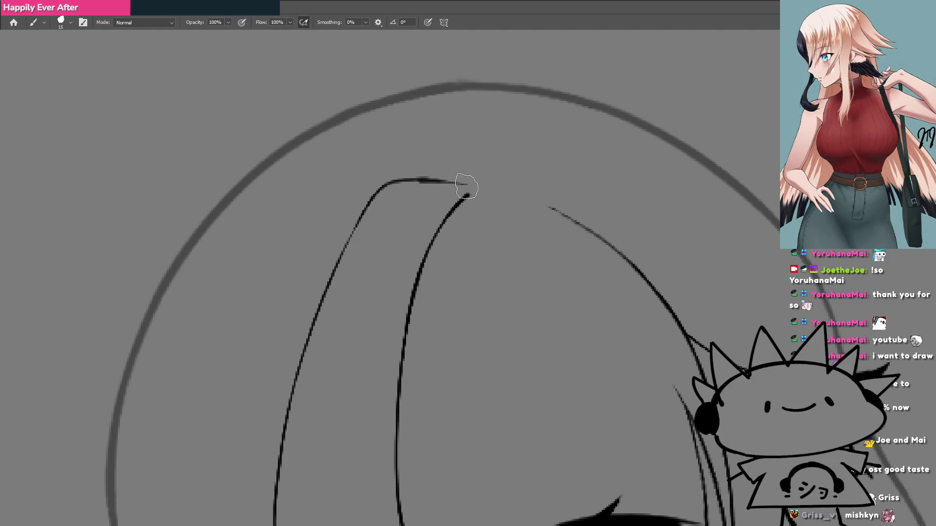
pyautogui.moveTo(356, 255); pyautogui.dragTo(382, 265)
pyautogui.moveTo(360, 336); pyautogui.dragTo(385, 242)
pyautogui.hotkey('ctrl', 'z')
pyautogui.moveTo(361, 337); pyautogui.dragTo(370, 273)
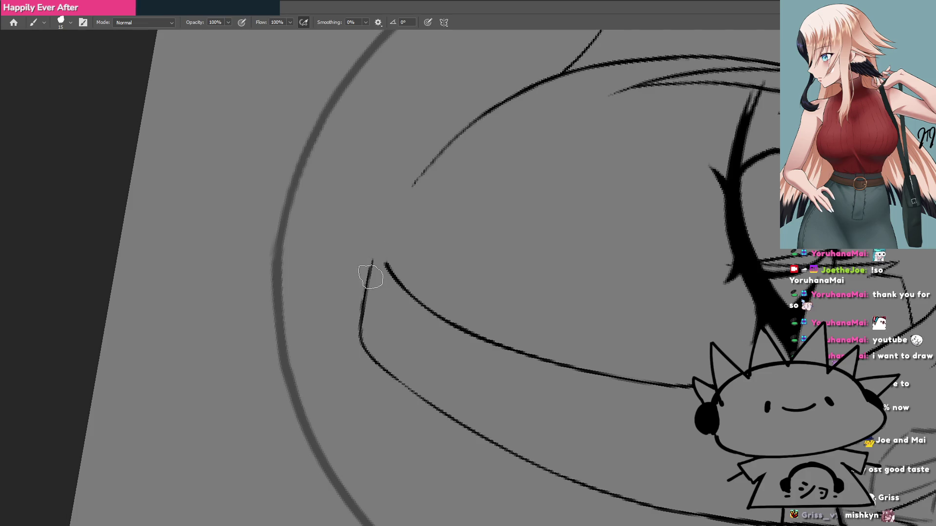
pyautogui.press('Escape')
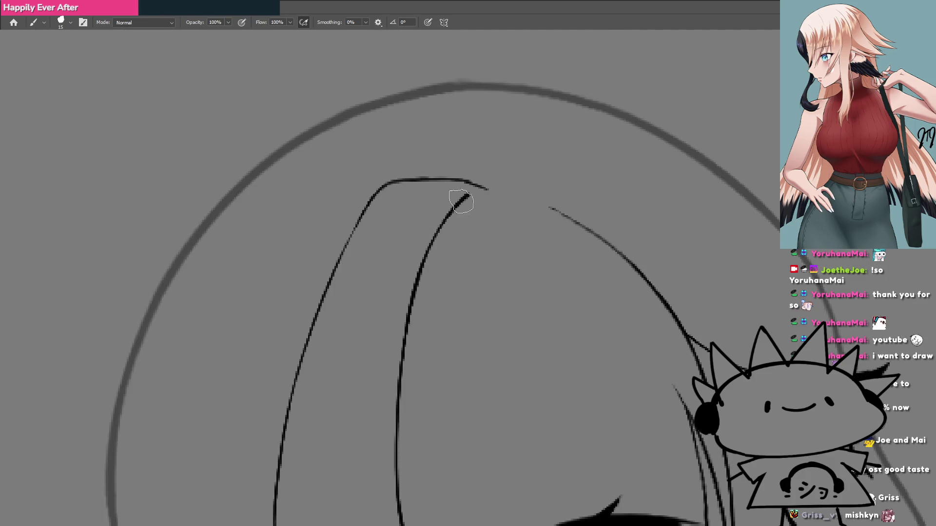
# Draw a thin curved strand beside the bang's inner hair line, then zoom out.
pyautogui.moveTo(488, 197); pyautogui.dragTo(447, 249)
pyautogui.hotkey('ctrl', 'z')
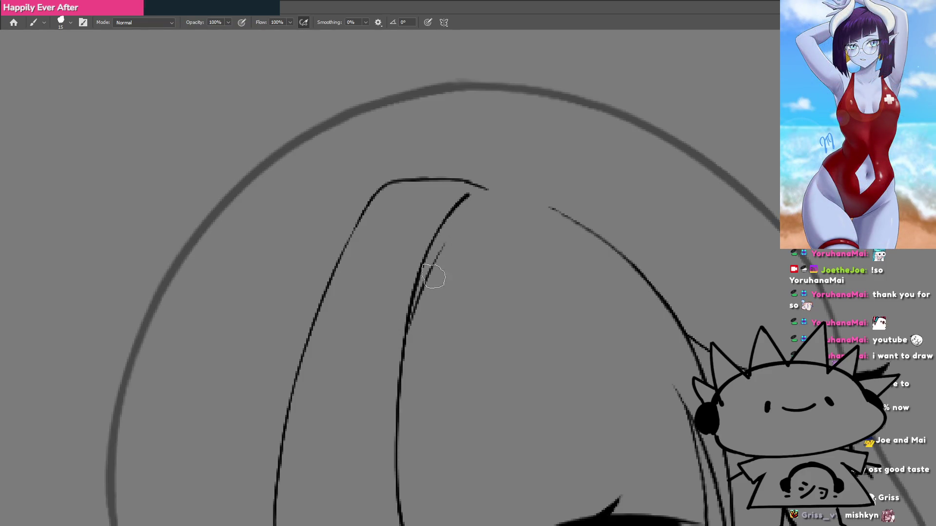
pyautogui.moveTo(416, 297); pyautogui.dragTo(482, 194)
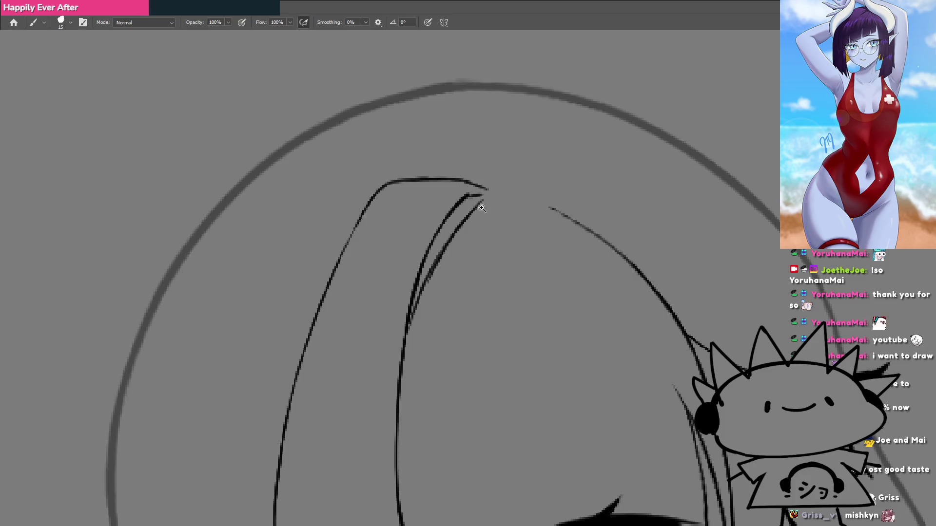
pyautogui.hotkey('ctrl', '-')
pyautogui.hotkey('ctrl', '-')
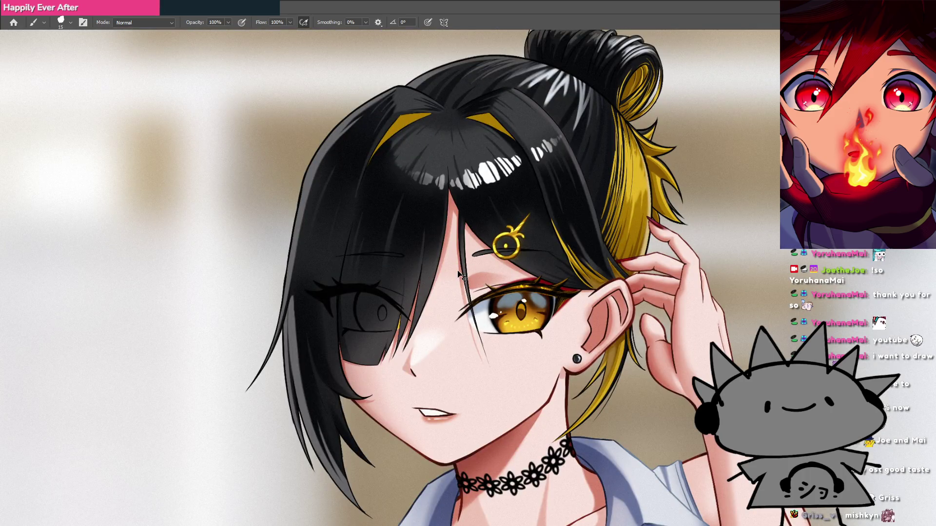
pyautogui.scroll(3, 440, 250)
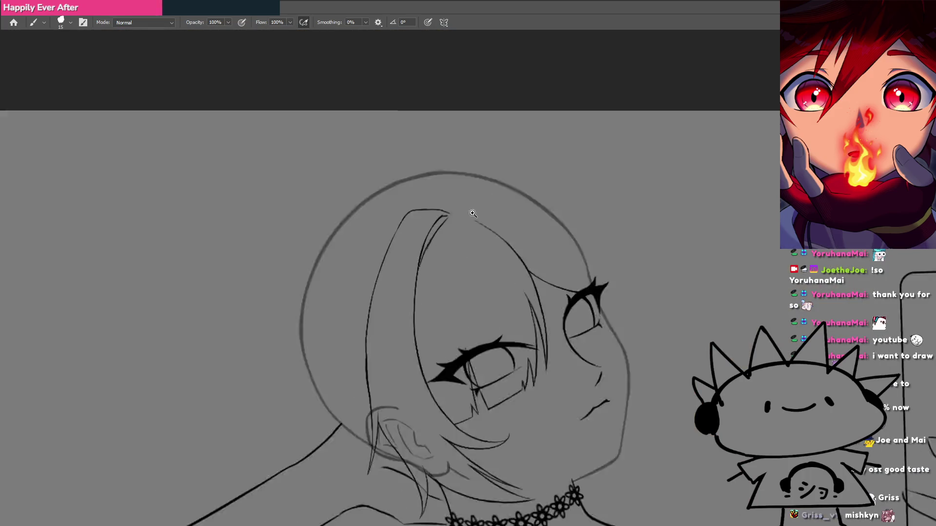
# Undo the extra strands, extend the thick hair line at its tip, and add a longer thin strand.
pyautogui.hotkey('ctrl', 'z')
pyautogui.hotkey('ctrl', 'z')
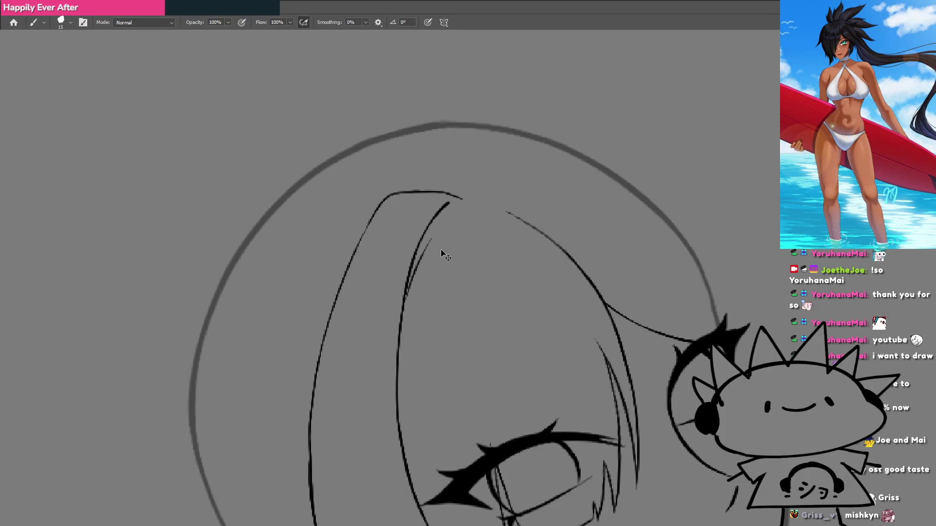
pyautogui.moveTo(453, 209)
pyautogui.mouseDown()
pyautogui.moveTo(407, 345)
pyautogui.moveTo(437, 228)
pyautogui.mouseUp()
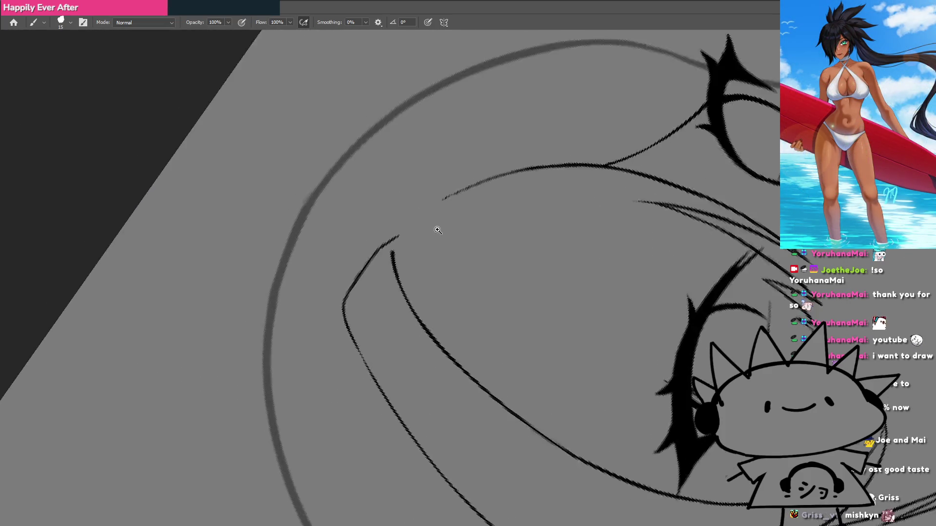
pyautogui.scroll(3, 437, 228)
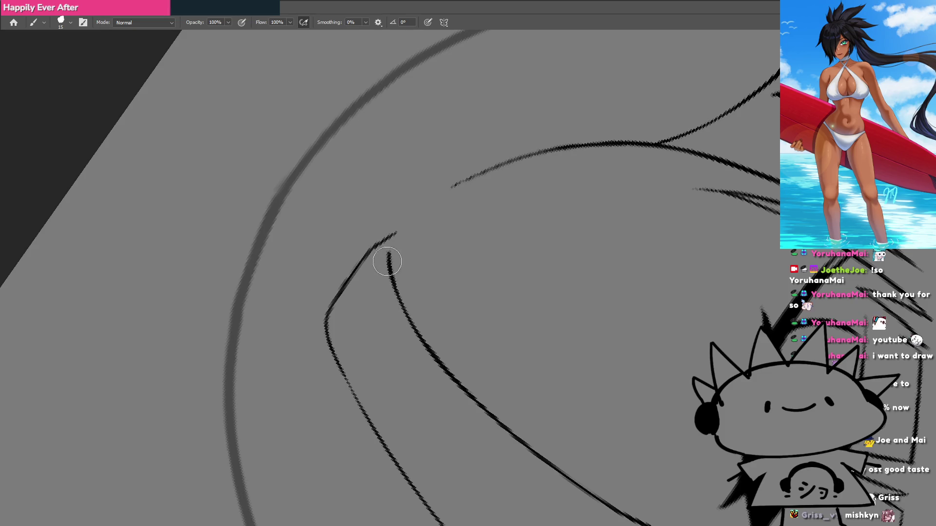
pyautogui.moveTo(388, 258)
pyautogui.mouseDown()
pyautogui.moveTo(401, 235)
pyautogui.moveTo(401, 280)
pyautogui.mouseUp()
pyautogui.hotkey('ctrl', 'z')
pyautogui.moveTo(397, 225); pyautogui.dragTo(400, 267)
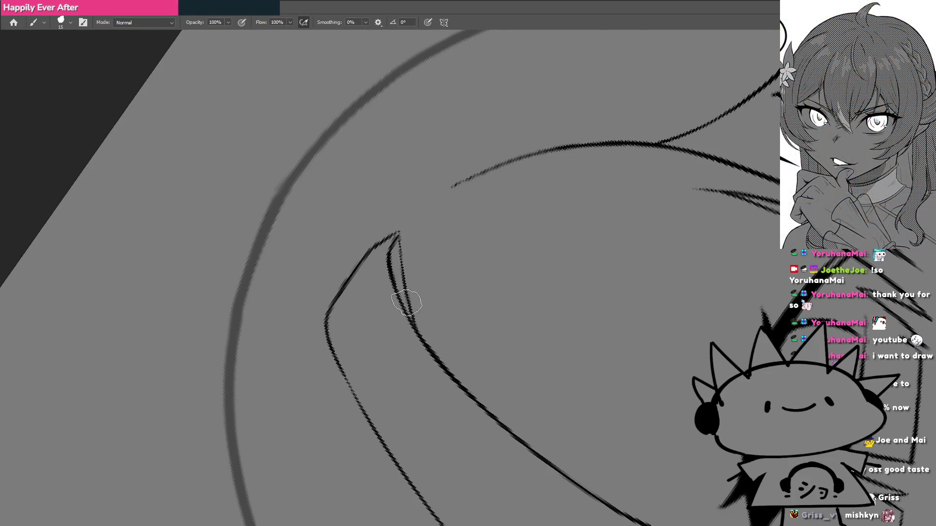
# Zoom out to check the whole figure, then zoom back in on the upper hair strands.
pyautogui.hotkey('ctrl', '-')
pyautogui.hotkey('ctrl', '+')
pyautogui.hotkey('ctrl', '-')
pyautogui.hotkey('ctrl', '+')
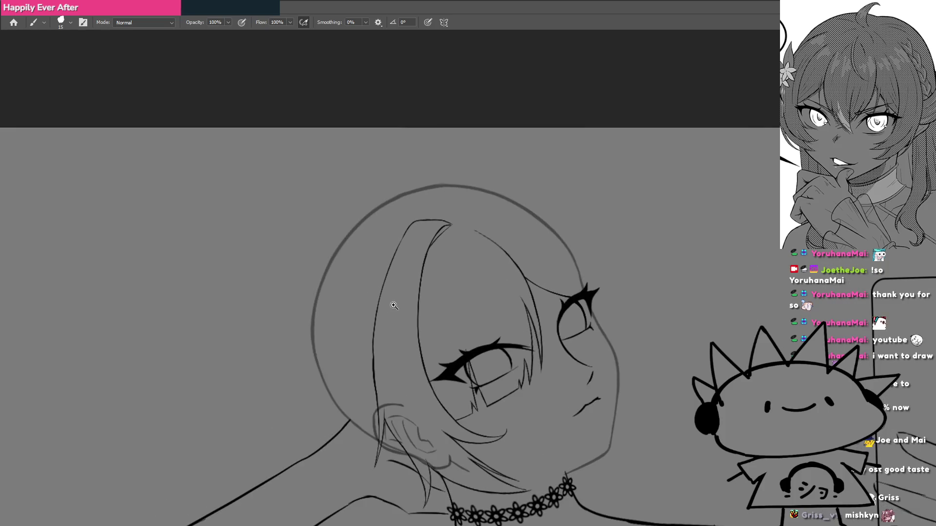
pyautogui.click(465, 228)
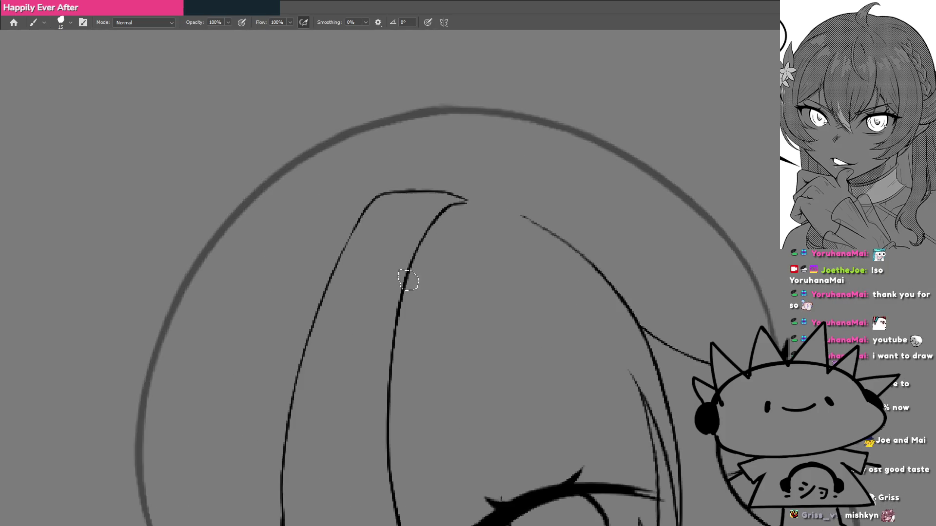
# Redraw the thin strand beside the inner hair line so it meets the lock's tip.
pyautogui.moveTo(412, 271); pyautogui.dragTo(440, 229)
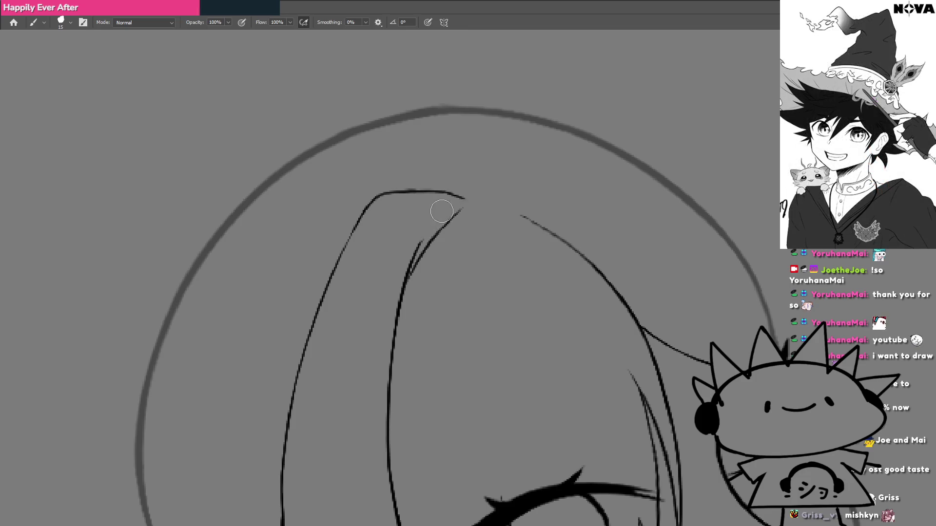
pyautogui.moveTo(406, 281); pyautogui.dragTo(428, 221)
pyautogui.hotkey('ctrl', 'z')
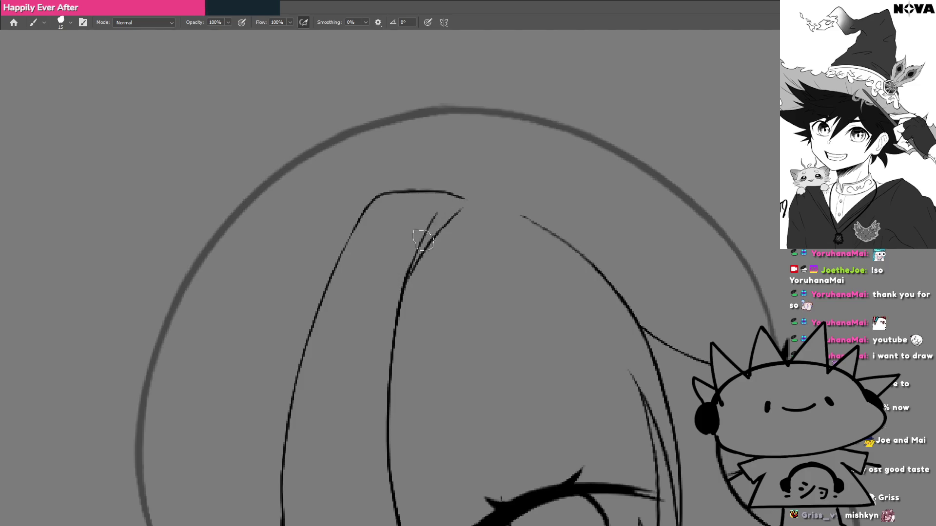
pyautogui.moveTo(407, 274)
pyautogui.mouseDown()
pyautogui.moveTo(438, 215)
pyautogui.moveTo(464, 206)
pyautogui.mouseUp()
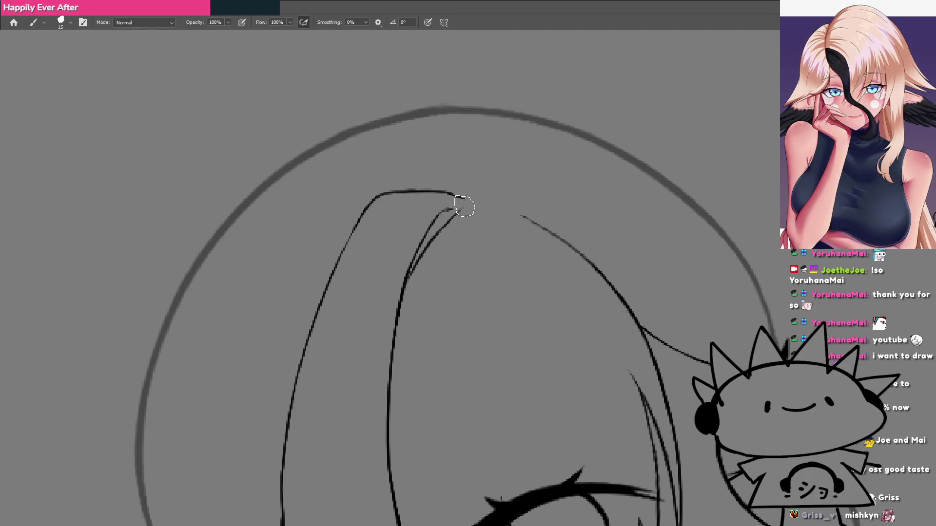
pyautogui.scroll(-5, 457, 226)
pyautogui.scroll(6, 458, 229)
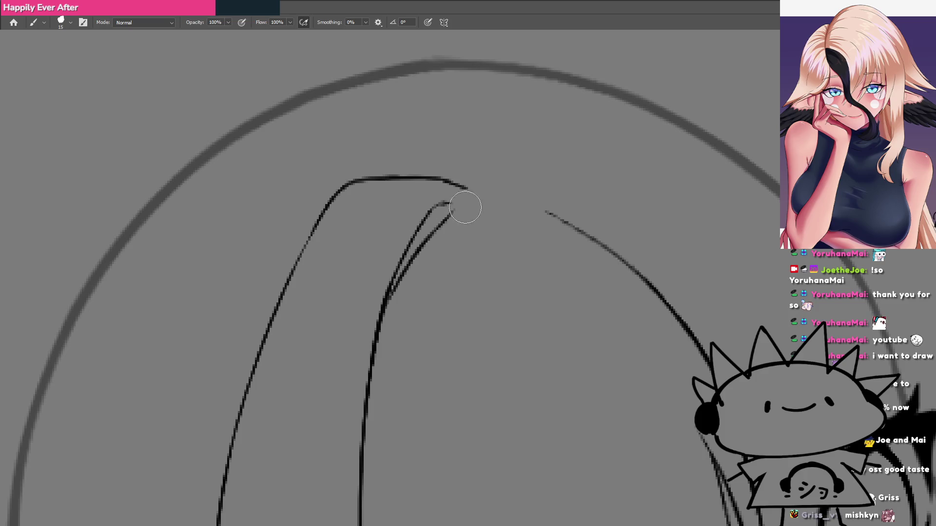
pyautogui.scroll(-3, 487, 228)
pyautogui.scroll(-6, 487, 227)
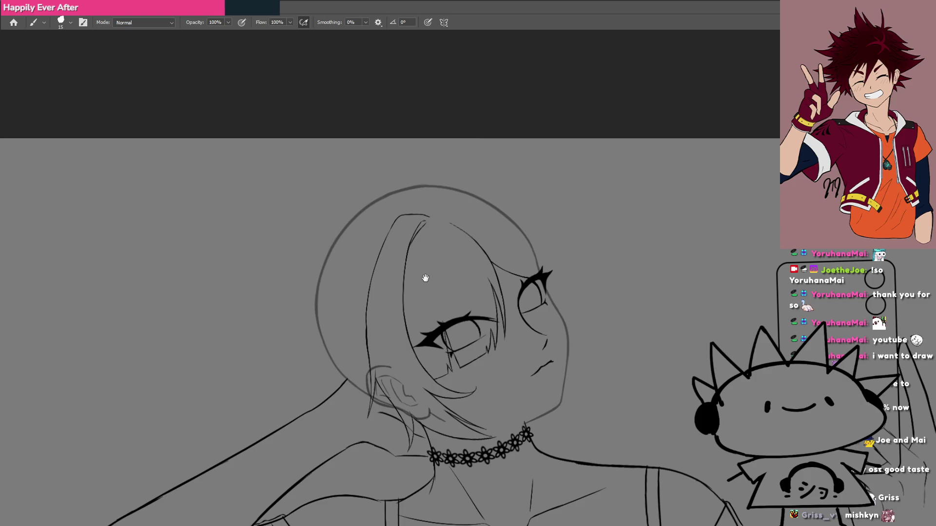
# Lasso the front bang lock and skew its top leftward with Free Transform (Ctrl+T).
pyautogui.moveTo(425, 277); pyautogui.dragTo(459, 220)
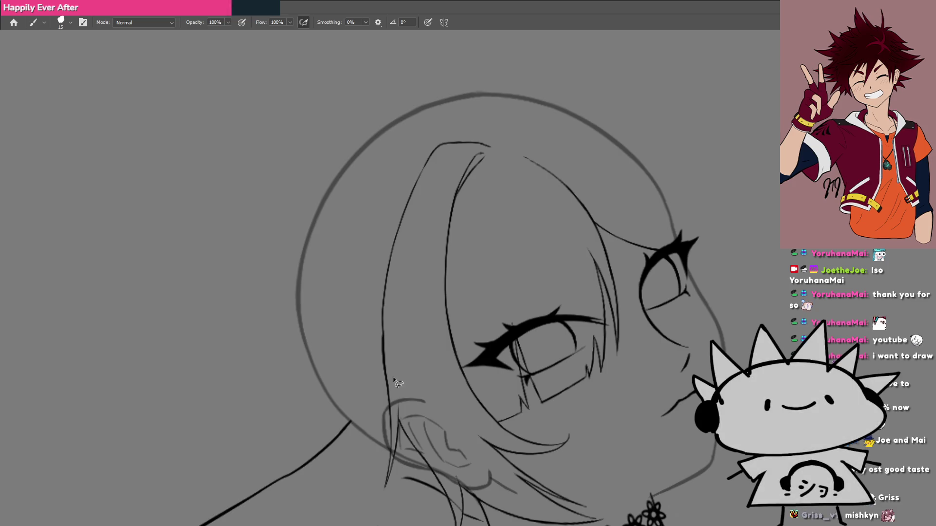
pyautogui.moveTo(398, 379)
pyautogui.mouseDown()
pyautogui.moveTo(379, 174)
pyautogui.moveTo(444, 126)
pyautogui.moveTo(487, 126)
pyautogui.moveTo(490, 154)
pyautogui.moveTo(398, 378)
pyautogui.mouseUp()
pyautogui.hotkey('ctrl', 't')
pyautogui.moveTo(424, 126); pyautogui.dragTo(409, 126)
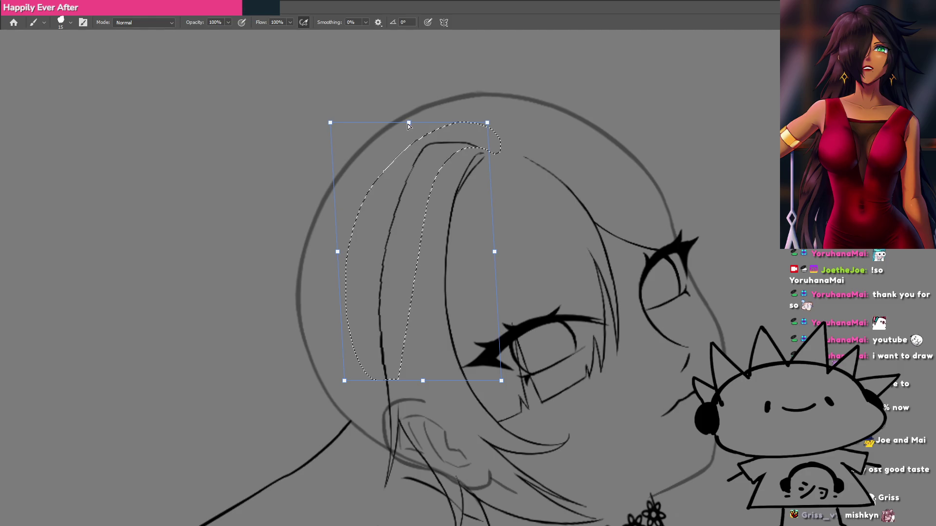
pyautogui.press('Return')
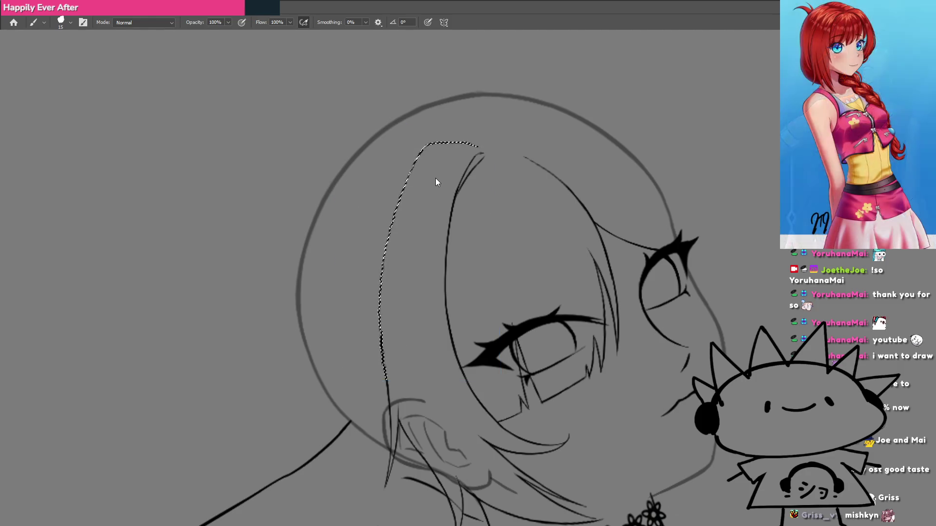
pyautogui.hotkey('ctrl', 'd')
# Erase the old outer hair line and redraw it running up past the ear.
pyautogui.moveTo(457, 342)
pyautogui.mouseDown()
pyautogui.moveTo(344, 305)
pyautogui.moveTo(374, 272)
pyautogui.mouseUp()
pyautogui.moveTo(327, 322); pyautogui.dragTo(389, 224)
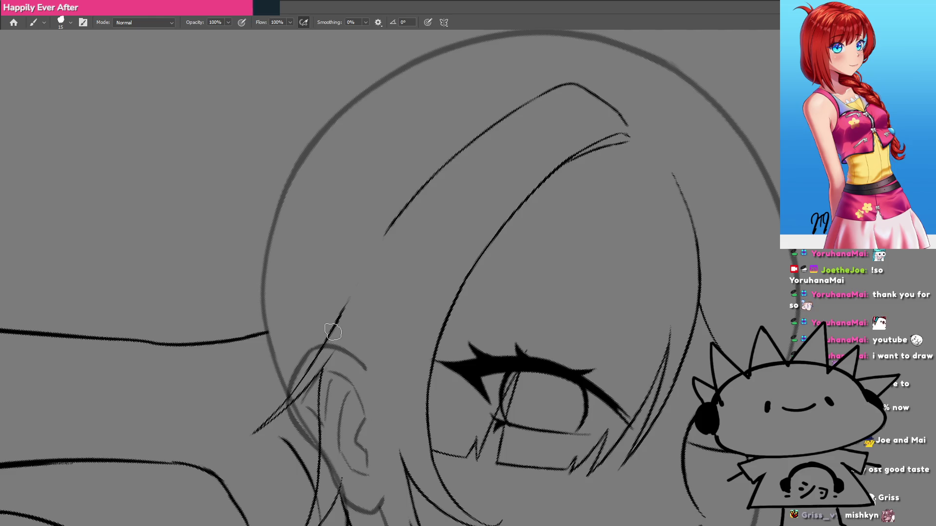
pyautogui.moveTo(345, 306); pyautogui.dragTo(370, 258)
pyautogui.moveTo(353, 292); pyautogui.dragTo(410, 198)
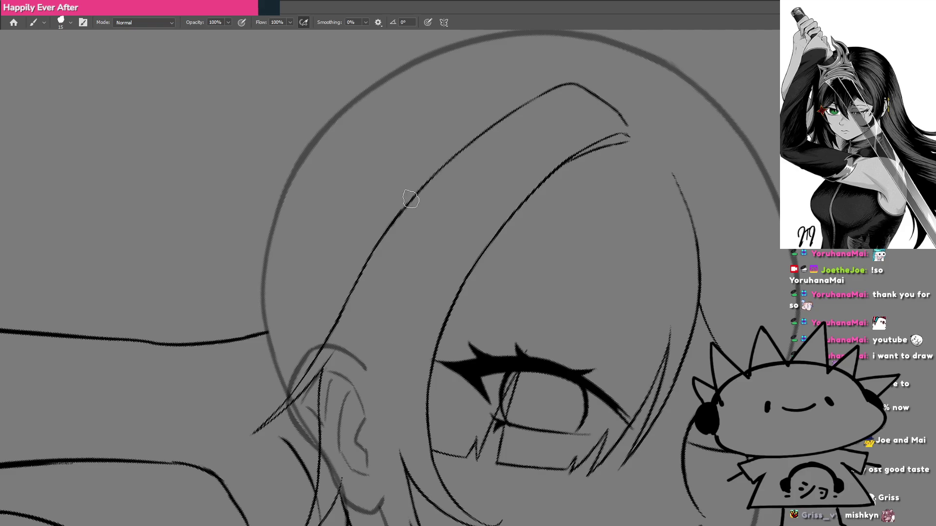
pyautogui.press('r')
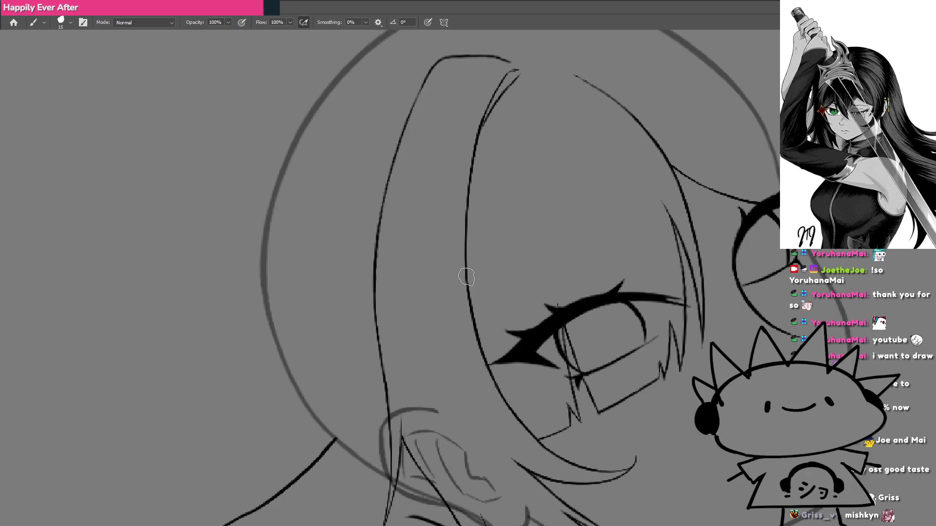
pyautogui.moveTo(542, 150); pyautogui.dragTo(501, 271)
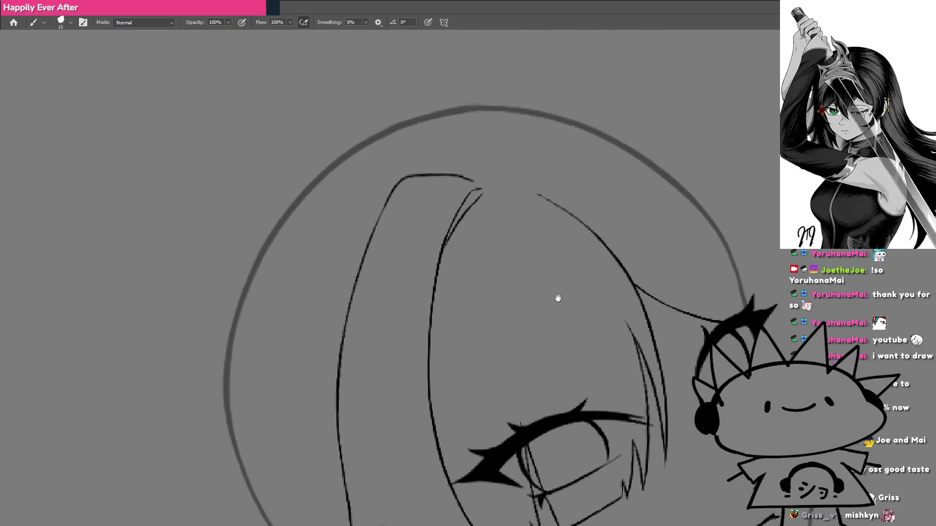
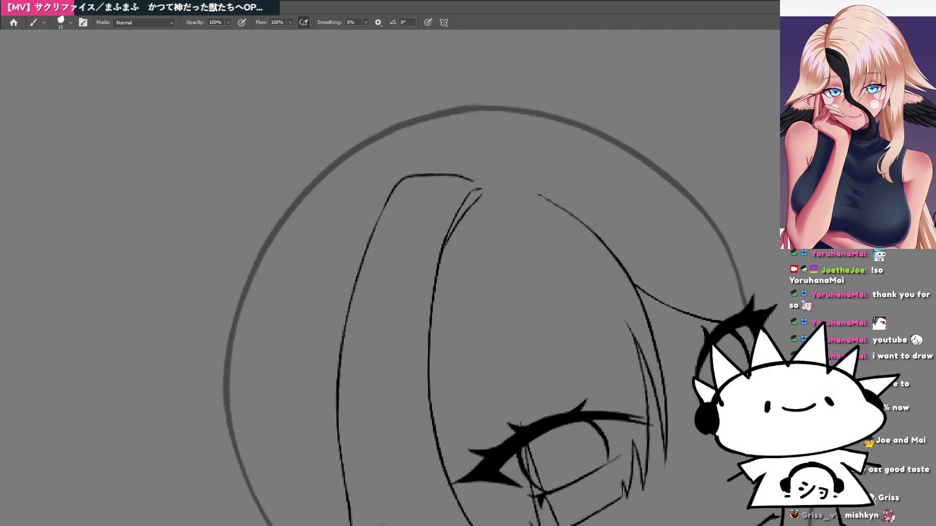
# Rework the inner hair strand tip so it meets the outer strand at the top.
pyautogui.moveTo(479, 261)
pyautogui.mouseDown()
pyautogui.moveTo(424, 299)
pyautogui.moveTo(498, 264)
pyautogui.moveTo(491, 254)
pyautogui.mouseUp()
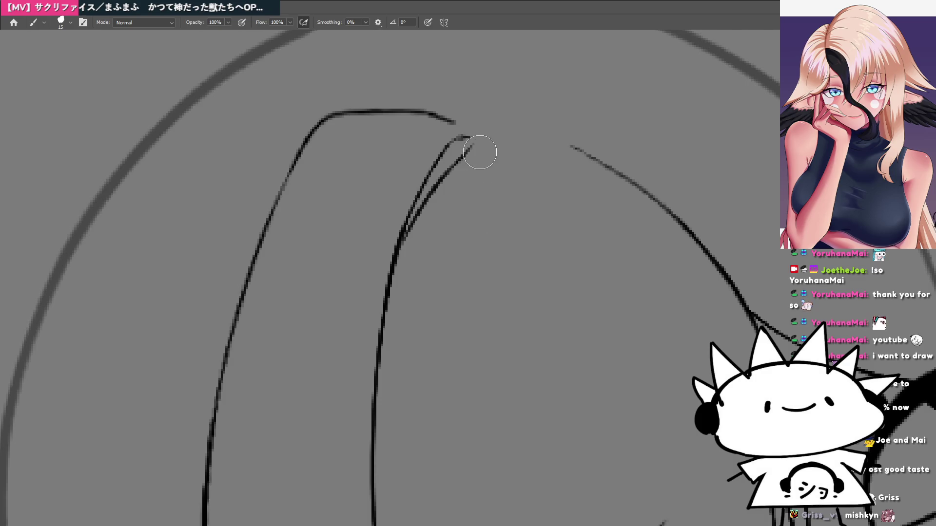
pyautogui.hotkey('ctrl', 'z')
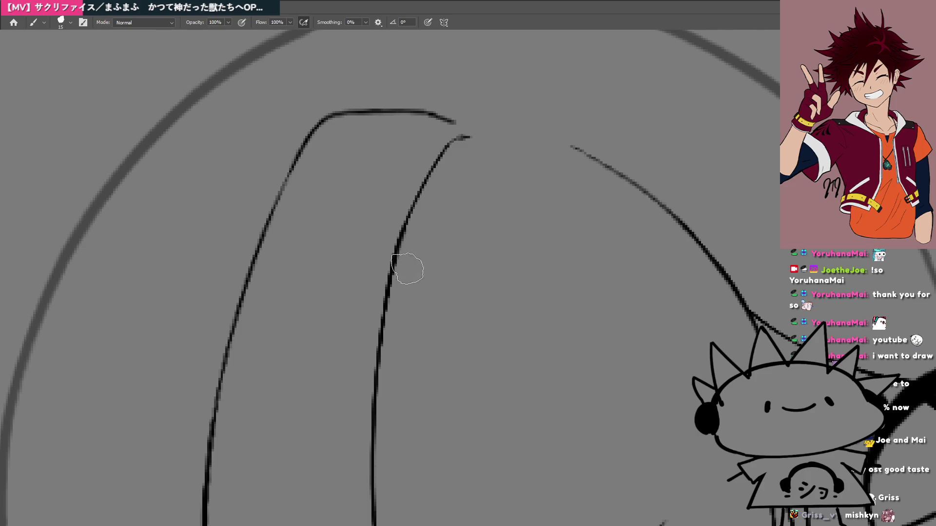
pyautogui.moveTo(398, 271); pyautogui.dragTo(477, 142)
pyautogui.hotkey('ctrl', 'z')
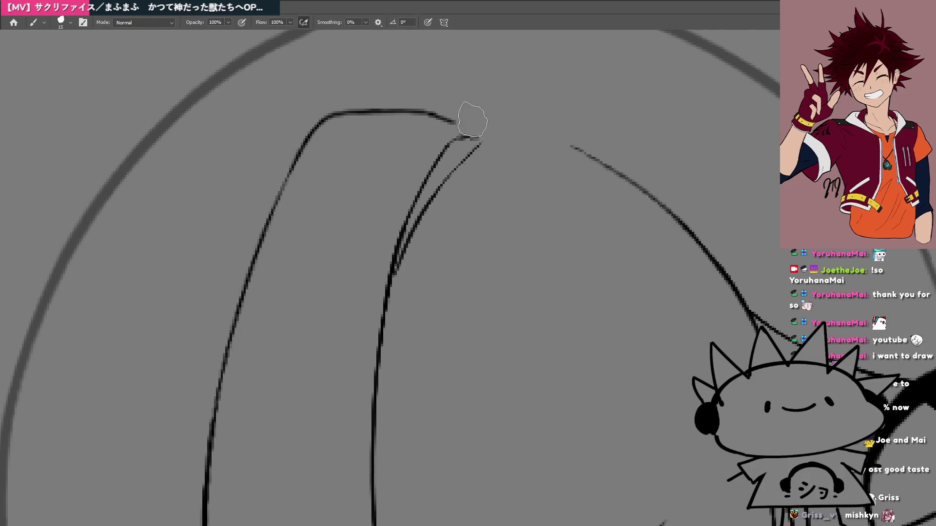
# Redraw the left hair curve so it reaches higher toward the crown.
pyautogui.press('r')
pyautogui.moveTo(316, 277)
pyautogui.mouseDown()
pyautogui.moveTo(377, 396)
pyautogui.moveTo(311, 252)
pyautogui.mouseUp()
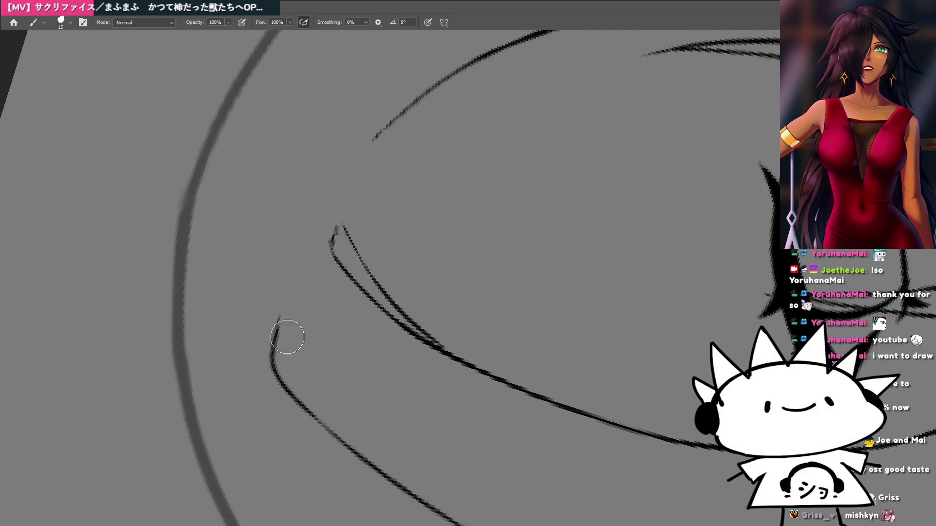
pyautogui.moveTo(272, 358); pyautogui.dragTo(295, 261)
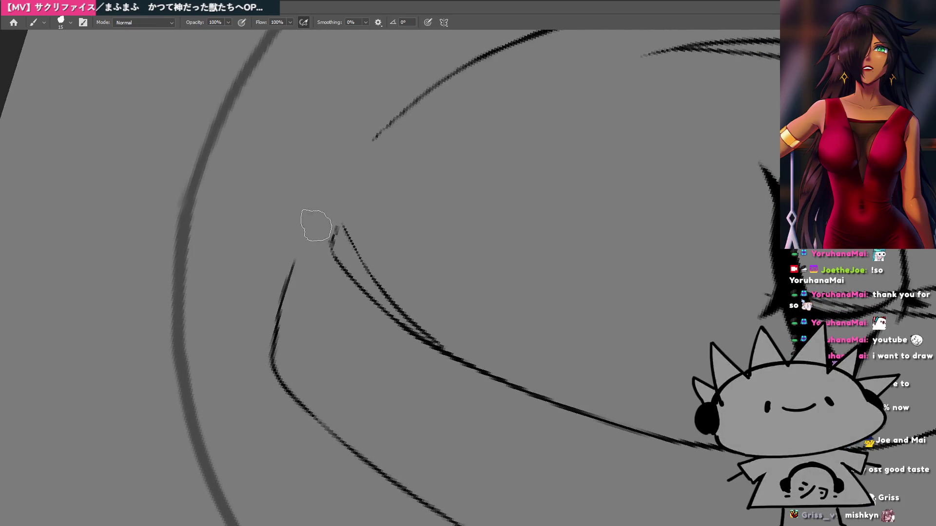
pyautogui.hotkey('ctrl', 'z')
pyautogui.moveTo(271, 358); pyautogui.dragTo(290, 276)
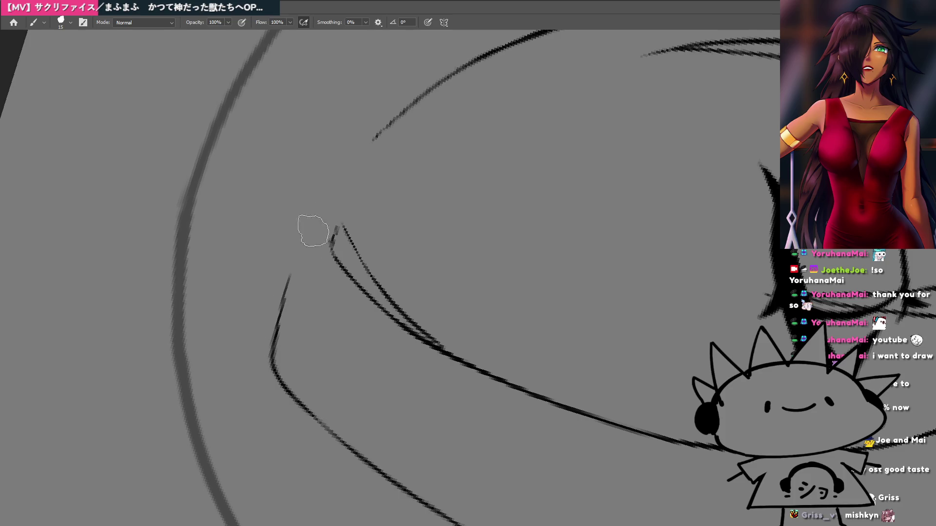
pyautogui.hotkey('ctrl', 'z')
pyautogui.moveTo(271, 359)
pyautogui.mouseDown()
pyautogui.moveTo(311, 235)
pyautogui.moveTo(343, 204)
pyautogui.mouseUp()
# Zoom out and pan to review the reworked strands across the whole face.
pyautogui.scroll(-3, 355, 283)
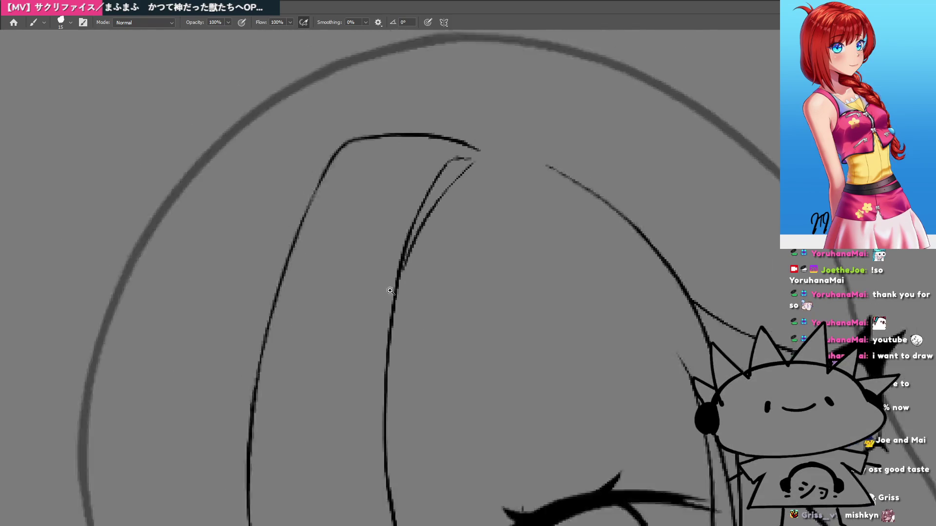
pyautogui.scroll(-5, 390, 291)
pyautogui.moveTo(462, 287)
pyautogui.mouseDown()
pyautogui.moveTo(411, 265)
pyautogui.moveTo(433, 242)
pyautogui.mouseUp()
pyautogui.scroll(-6, 433, 243)
pyautogui.scroll(-1, 397, 249)
pyautogui.scroll(6, 393, 246)
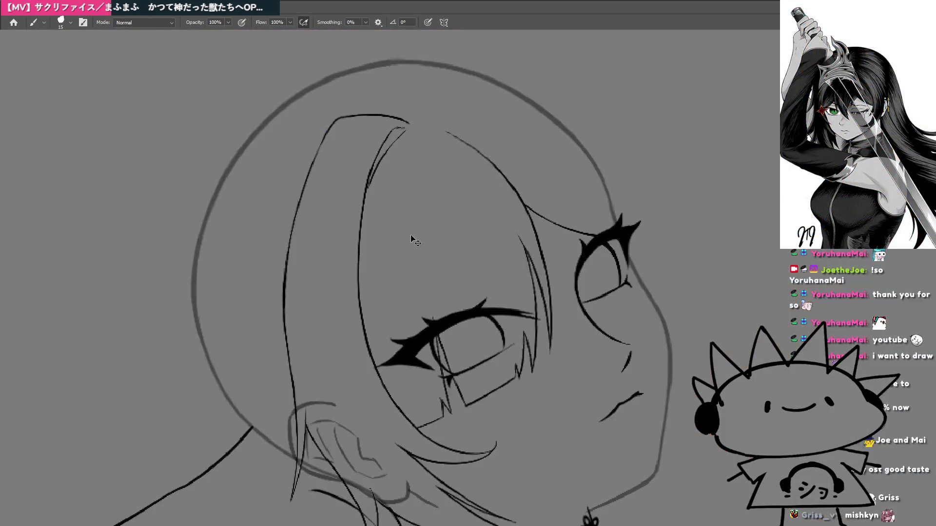
pyautogui.scroll(-5, 428, 221)
pyautogui.scroll(2, 397, 269)
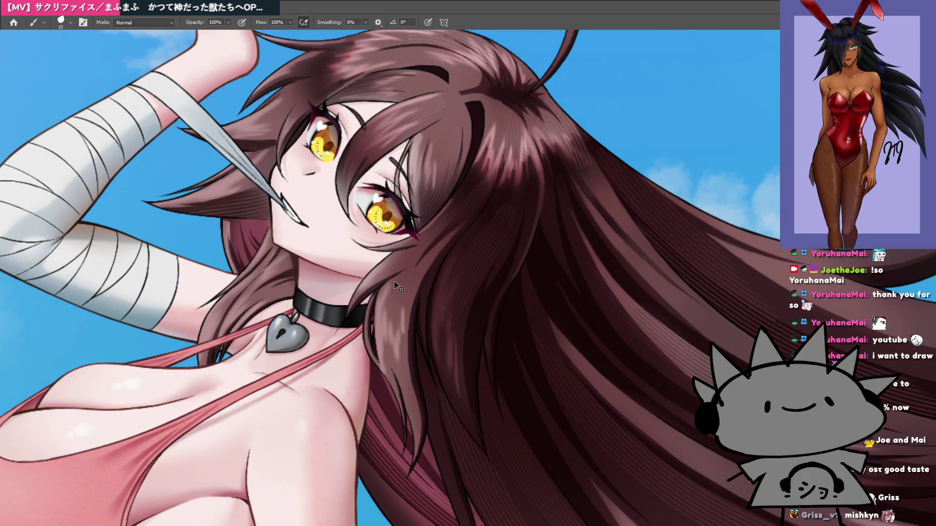
# Trim the overlapping hair stroke ends at the parting and redraw the left stroke's curved top.
pyautogui.hotkey('ctrl', 'Tab')
pyautogui.moveTo(443, 237)
pyautogui.mouseDown()
pyautogui.moveTo(393, 290)
pyautogui.moveTo(299, 335)
pyautogui.mouseUp()
pyautogui.moveTo(424, 230)
pyautogui.mouseDown()
pyautogui.moveTo(429, 237)
pyautogui.moveTo(403, 268)
pyautogui.moveTo(416, 276)
pyautogui.mouseUp()
pyautogui.scroll(5, 416, 224)
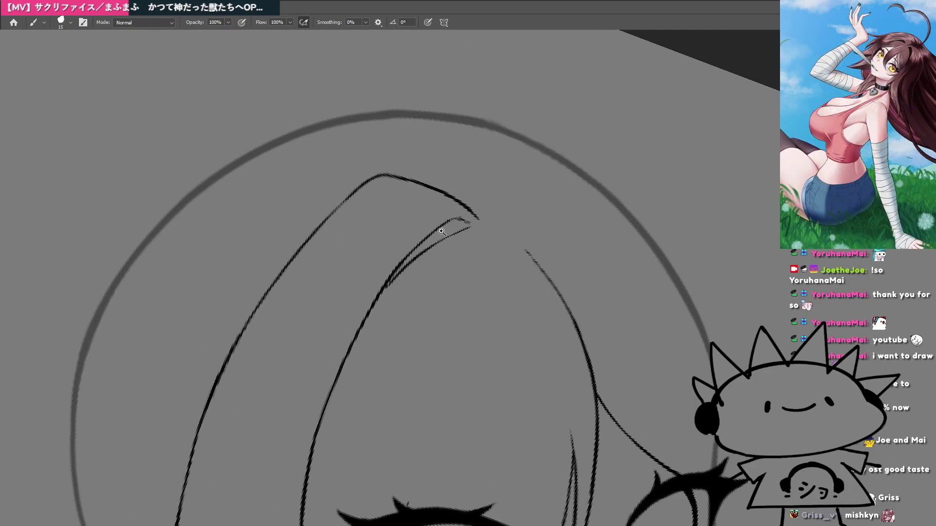
pyautogui.moveTo(390, 204); pyautogui.dragTo(447, 200)
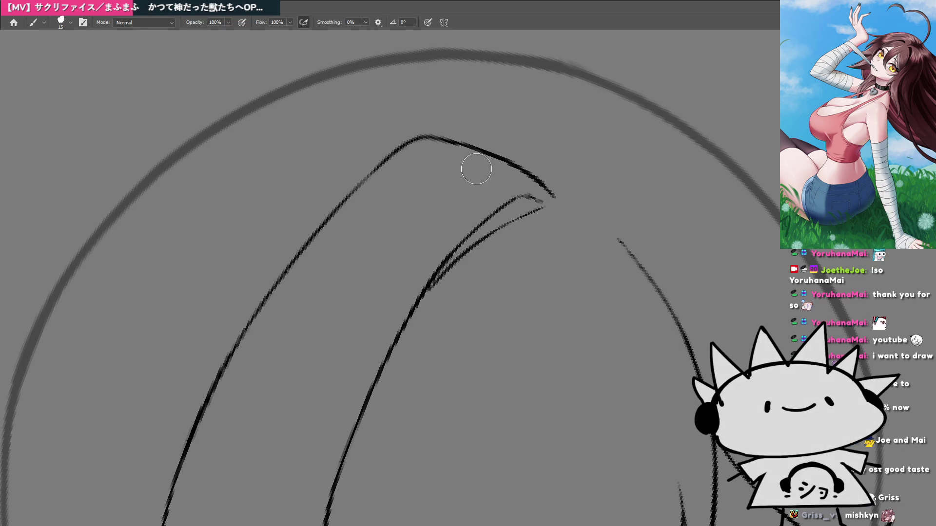
pyautogui.moveTo(442, 144)
pyautogui.mouseDown()
pyautogui.moveTo(401, 146)
pyautogui.moveTo(368, 178)
pyautogui.mouseUp()
pyautogui.moveTo(418, 147); pyautogui.dragTo(458, 144)
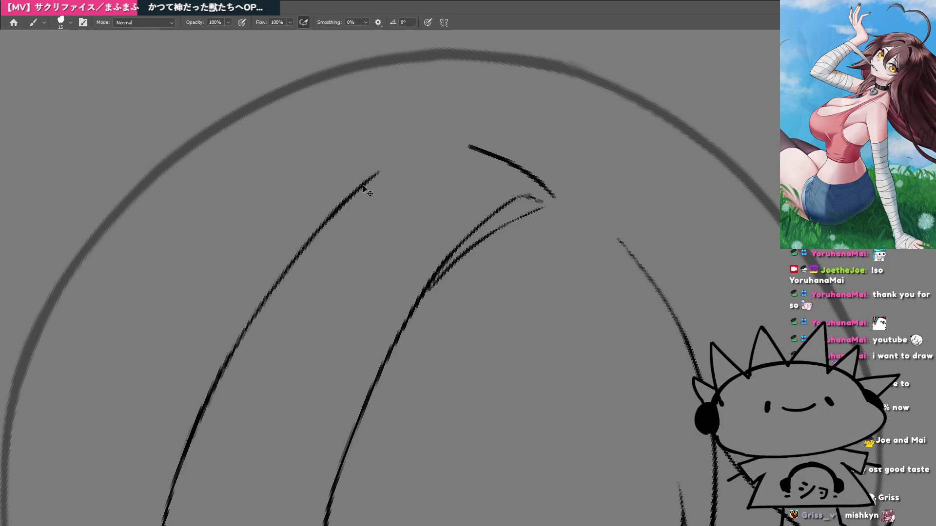
pyautogui.moveTo(355, 193)
pyautogui.mouseDown()
pyautogui.moveTo(403, 157)
pyautogui.moveTo(472, 146)
pyautogui.moveTo(494, 159)
pyautogui.mouseUp()
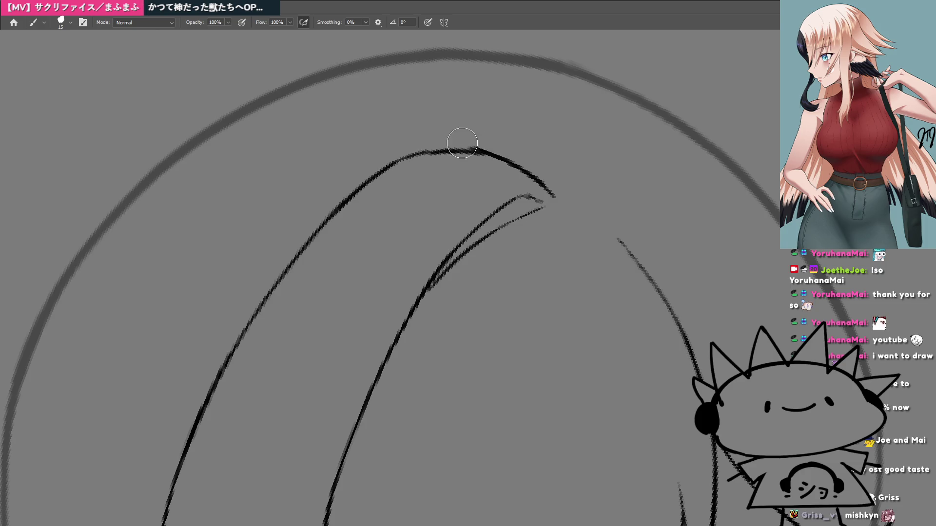
# Erase the doubled line and the light stroke at the strand tip.
pyautogui.moveTo(390, 305)
pyautogui.mouseDown()
pyautogui.moveTo(365, 360)
pyautogui.moveTo(493, 283)
pyautogui.moveTo(446, 276)
pyautogui.mouseUp()
pyautogui.moveTo(385, 300); pyautogui.dragTo(414, 256)
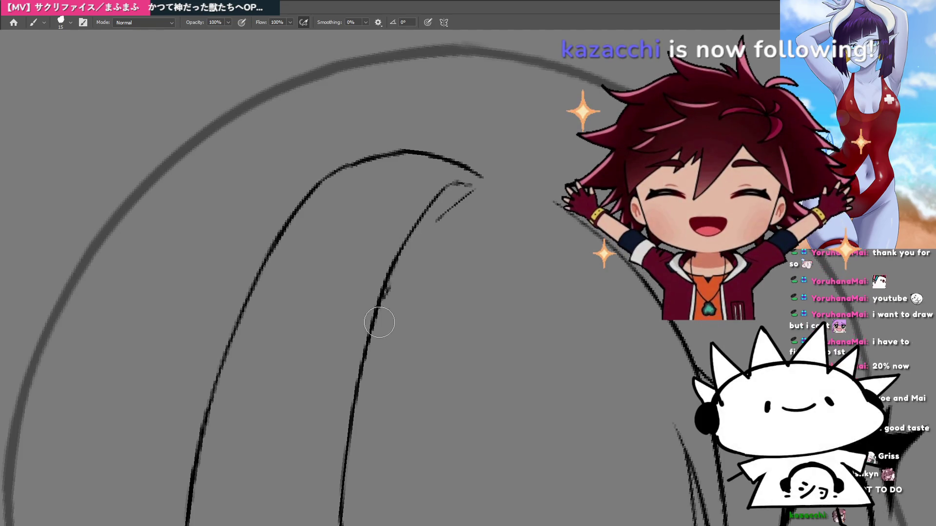
pyautogui.moveTo(409, 271)
pyautogui.mouseDown()
pyautogui.moveTo(465, 201)
pyautogui.moveTo(428, 240)
pyautogui.mouseUp()
pyautogui.moveTo(399, 294)
pyautogui.mouseDown()
pyautogui.moveTo(388, 297)
pyautogui.moveTo(429, 240)
pyautogui.mouseUp()
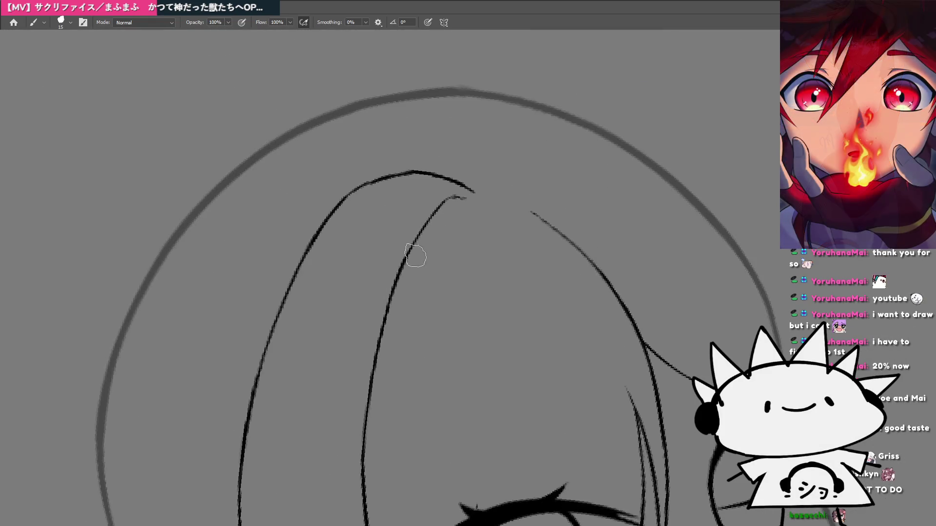
# Add three thin strand lines running alongside the inner hair strand.
pyautogui.moveTo(391, 305); pyautogui.dragTo(426, 250)
pyautogui.moveTo(393, 292); pyautogui.dragTo(435, 237)
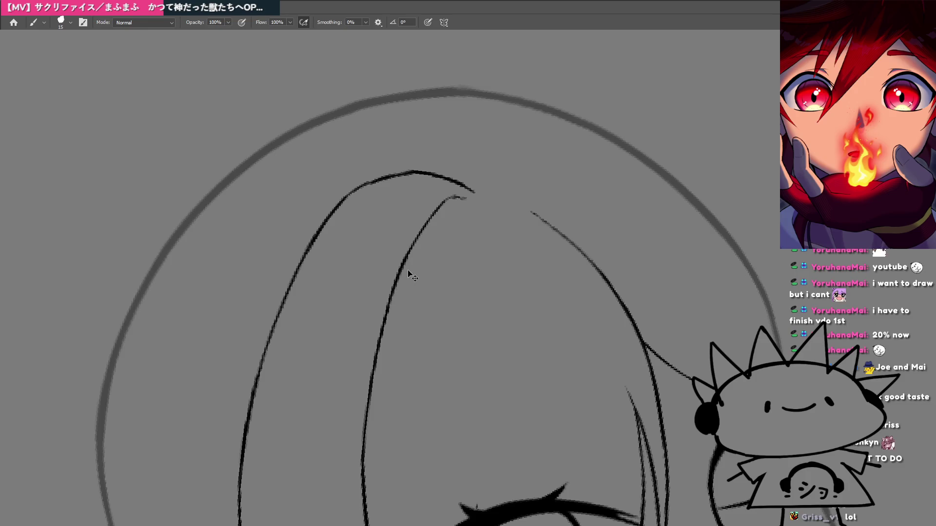
pyautogui.moveTo(402, 271); pyautogui.dragTo(480, 205)
pyautogui.hotkey('ctrl', '0')
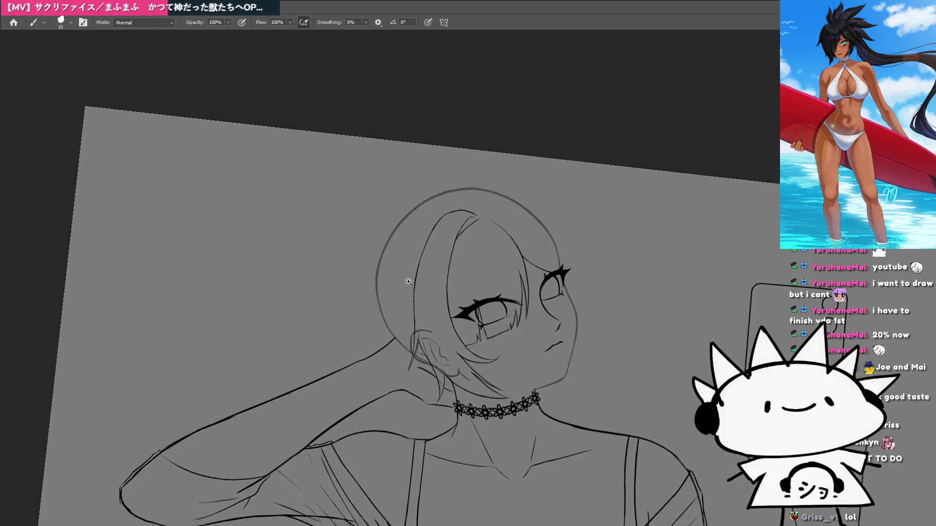
# Darken and extend the inner hair strand line near the tips.
pyautogui.click(510, 212)
pyautogui.click(510, 211)
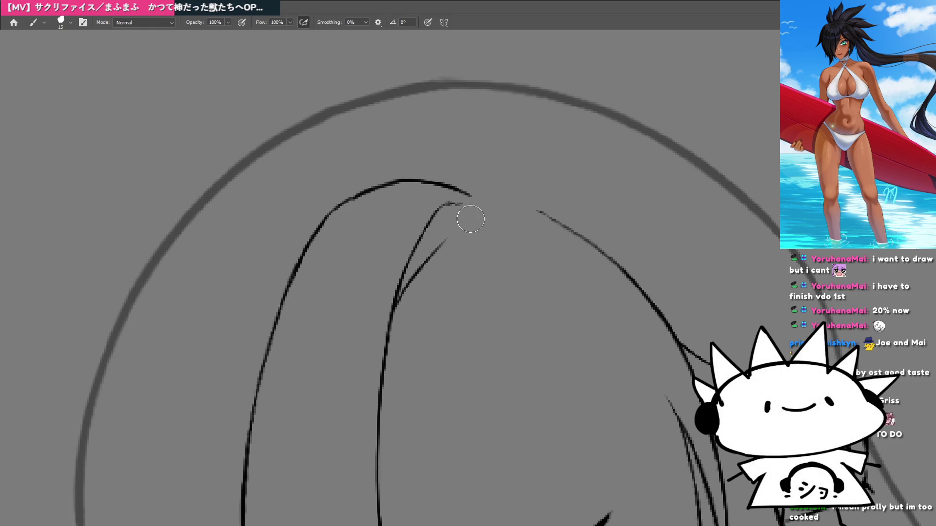
pyautogui.moveTo(404, 293)
pyautogui.mouseDown()
pyautogui.moveTo(466, 221)
pyautogui.moveTo(376, 375)
pyautogui.moveTo(435, 224)
pyautogui.mouseUp()
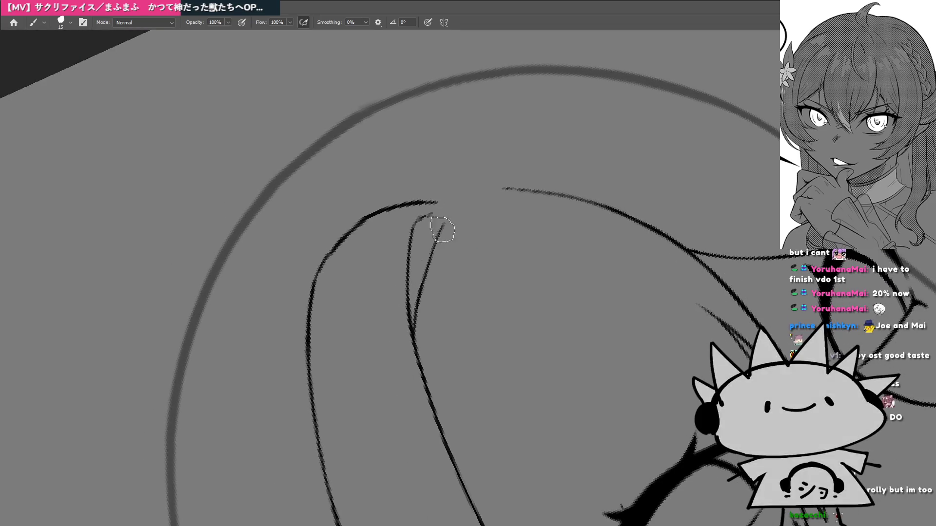
# Retrace the curved hair line in darker strokes.
pyautogui.moveTo(434, 222)
pyautogui.mouseDown()
pyautogui.moveTo(422, 388)
pyautogui.moveTo(393, 265)
pyautogui.mouseUp()
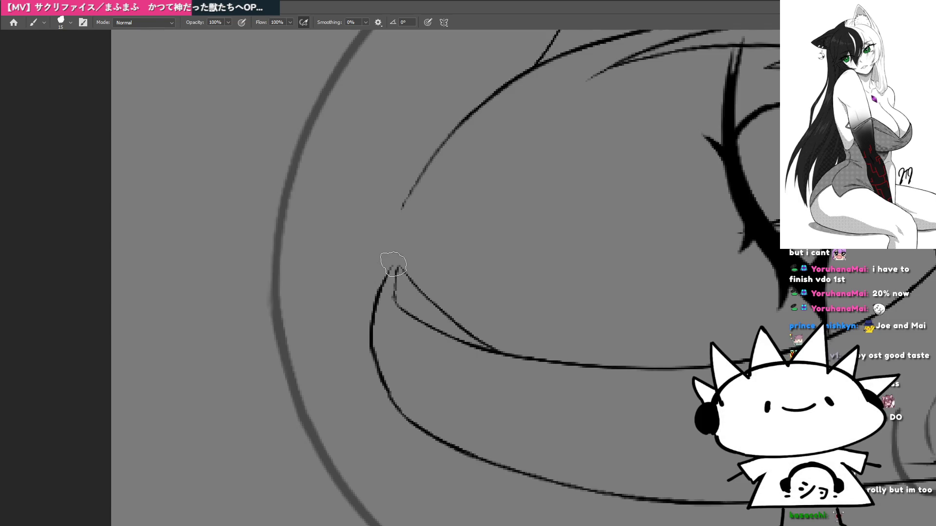
pyautogui.hotkey('ctrl', '-')
pyautogui.hotkey('ctrl', '-')
pyautogui.hotkey('ctrl', '-')
pyautogui.hotkey('ctrl', '+')
pyautogui.hotkey('ctrl', '+')
pyautogui.hotkey('ctrl', '+')
pyautogui.hotkey('ctrl', '+')
pyautogui.press('r')
pyautogui.moveTo(368, 393)
pyautogui.mouseDown()
pyautogui.moveTo(394, 334)
pyautogui.moveTo(369, 265)
pyautogui.moveTo(353, 265)
pyautogui.mouseUp()
pyautogui.moveTo(376, 219)
pyautogui.mouseDown()
pyautogui.moveTo(354, 272)
pyautogui.moveTo(387, 209)
pyautogui.mouseUp()
pyautogui.moveTo(330, 299)
pyautogui.mouseDown()
pyautogui.moveTo(383, 192)
pyautogui.moveTo(328, 290)
pyautogui.moveTo(345, 257)
pyautogui.mouseUp()
pyautogui.moveTo(377, 212)
pyautogui.mouseDown()
pyautogui.moveTo(393, 188)
pyautogui.moveTo(355, 255)
pyautogui.moveTo(388, 210)
pyautogui.moveTo(374, 233)
pyautogui.moveTo(384, 227)
pyautogui.mouseUp()
# Draw a new thin strand running upward beside the inner strand, then reset the rotation.
pyautogui.moveTo(429, 264)
pyautogui.mouseDown()
pyautogui.moveTo(346, 330)
pyautogui.moveTo(379, 388)
pyautogui.moveTo(297, 382)
pyautogui.moveTo(487, 234)
pyautogui.mouseUp()
pyautogui.moveTo(415, 360); pyautogui.dragTo(451, 265)
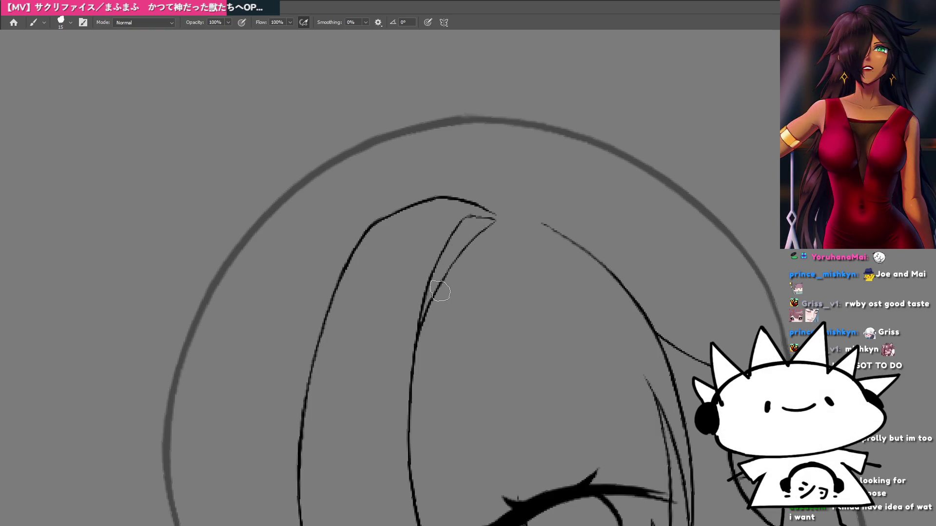
pyautogui.hotkey('ctrl', 'space')
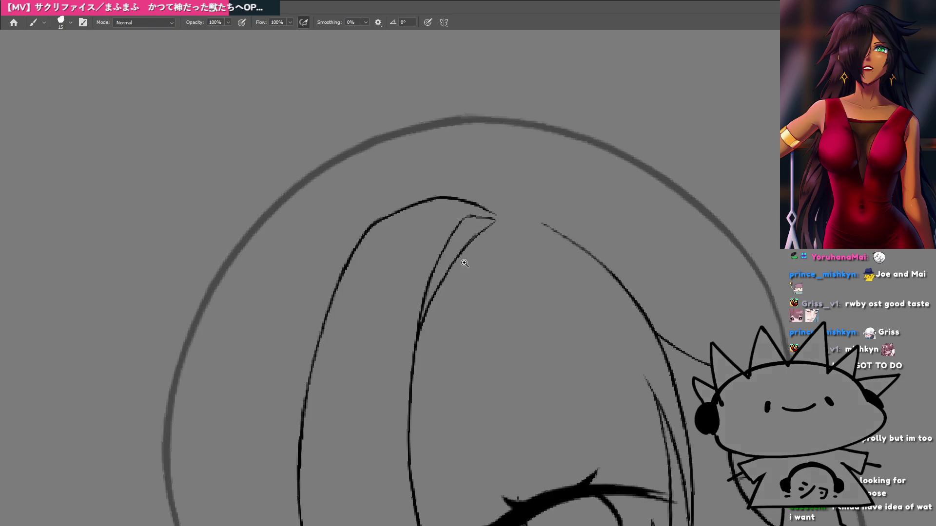
pyautogui.scroll(-5, 411, 312)
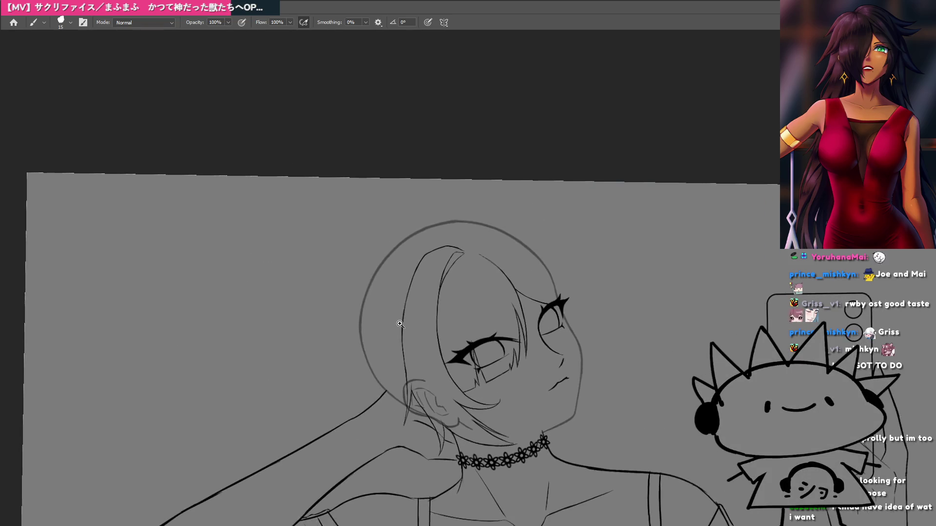
pyautogui.scroll(2, 404, 324)
pyautogui.scroll(-2, 397, 337)
pyautogui.scroll(8, 398, 337)
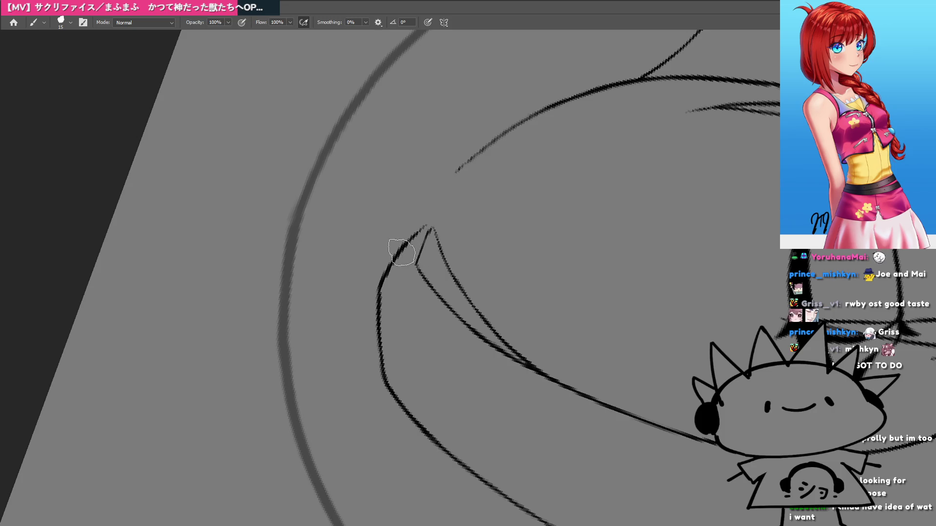
pyautogui.press('Escape')
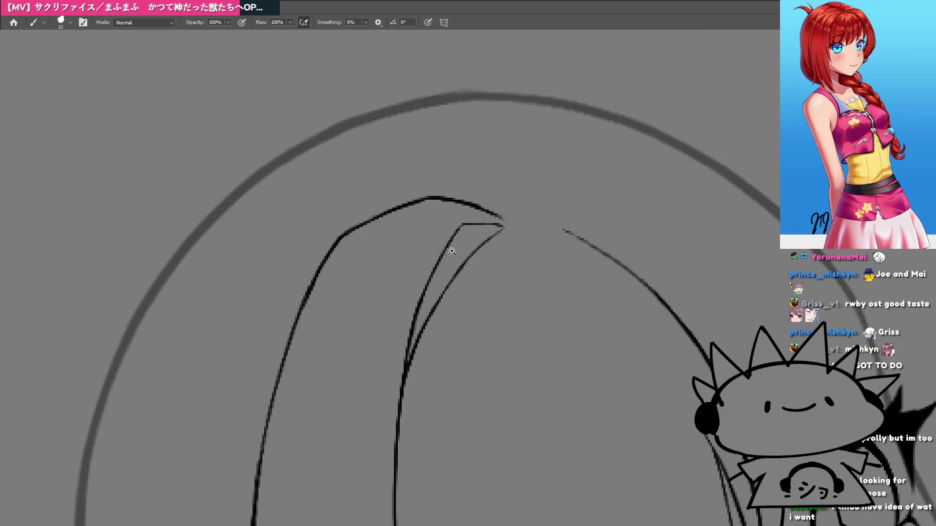
pyautogui.scroll(-10, 452, 251)
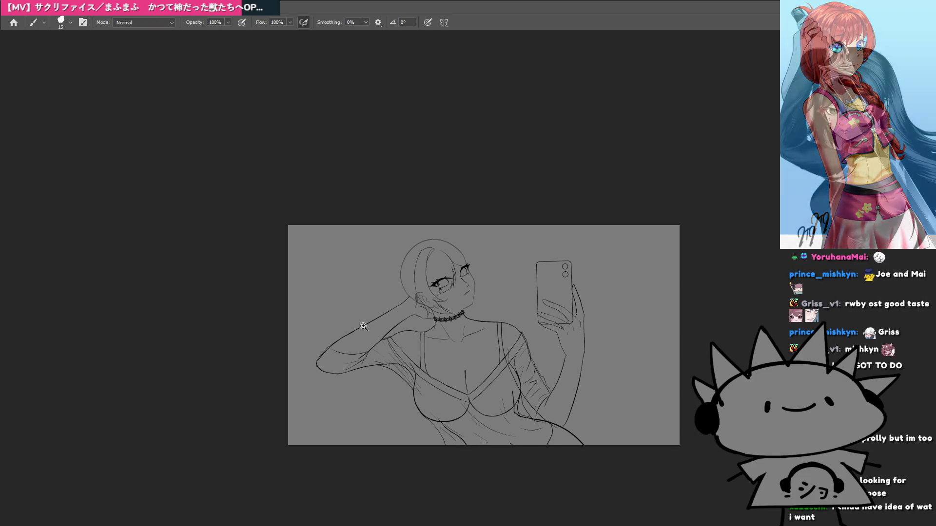
pyautogui.scroll(6, 426, 277)
pyautogui.hotkey('ctrl', 'Tab')
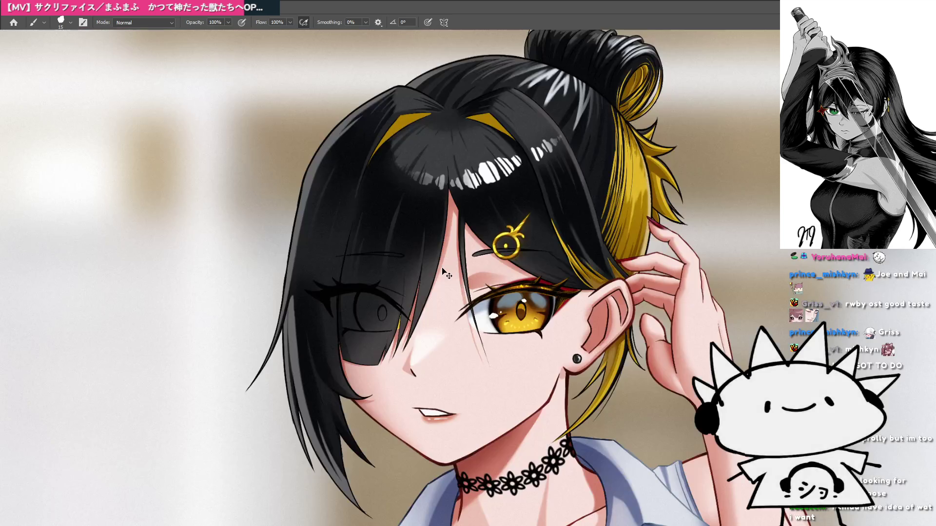
# Ink a short stray strand curving upward above the head.
pyautogui.hotkey('ctrl', 'Tab')
pyautogui.scroll(3, 489, 203)
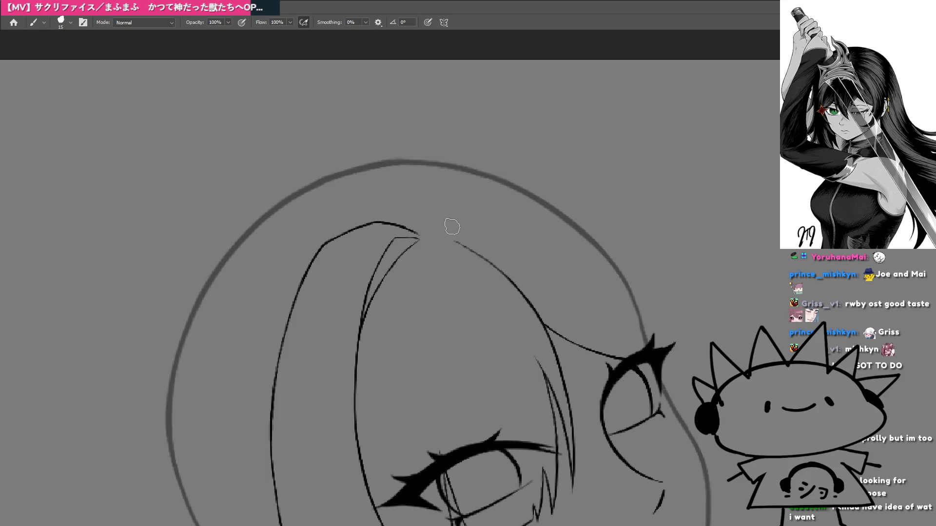
pyautogui.moveTo(465, 210); pyautogui.dragTo(454, 226)
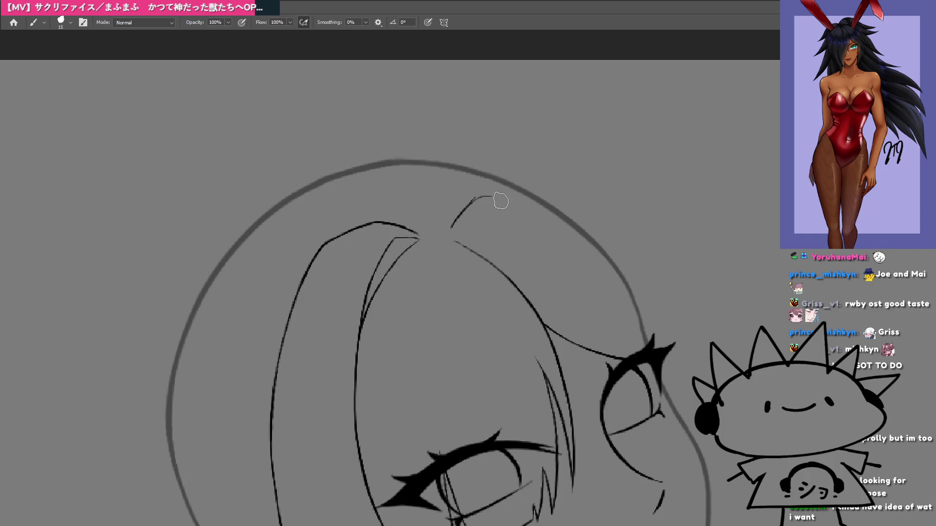
pyautogui.hotkey('ctrl', 'z')
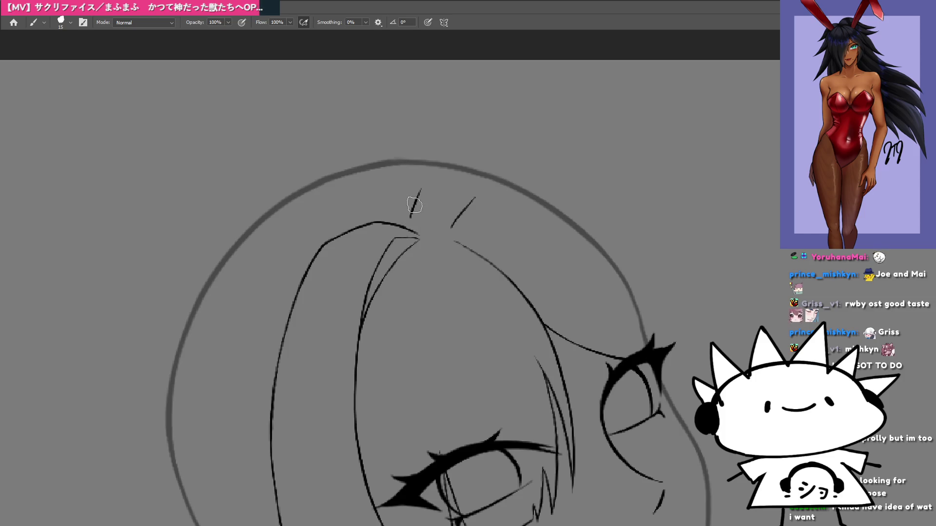
pyautogui.moveTo(424, 183)
pyautogui.mouseDown()
pyautogui.moveTo(441, 166)
pyautogui.moveTo(505, 160)
pyautogui.mouseUp()
# Draw a long hair curve along the left side of the head.
pyautogui.moveTo(375, 277)
pyautogui.mouseDown()
pyautogui.moveTo(495, 361)
pyautogui.moveTo(362, 242)
pyautogui.mouseUp()
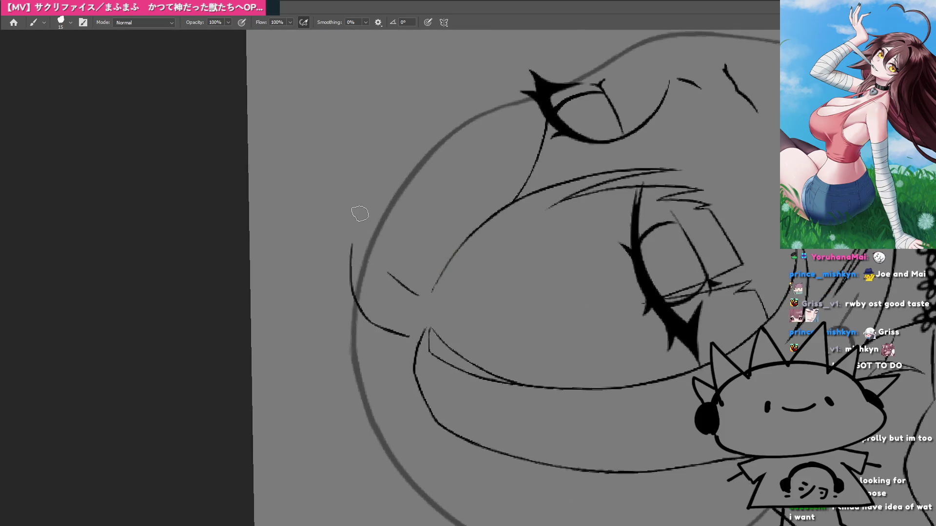
pyautogui.moveTo(351, 258); pyautogui.dragTo(444, 94)
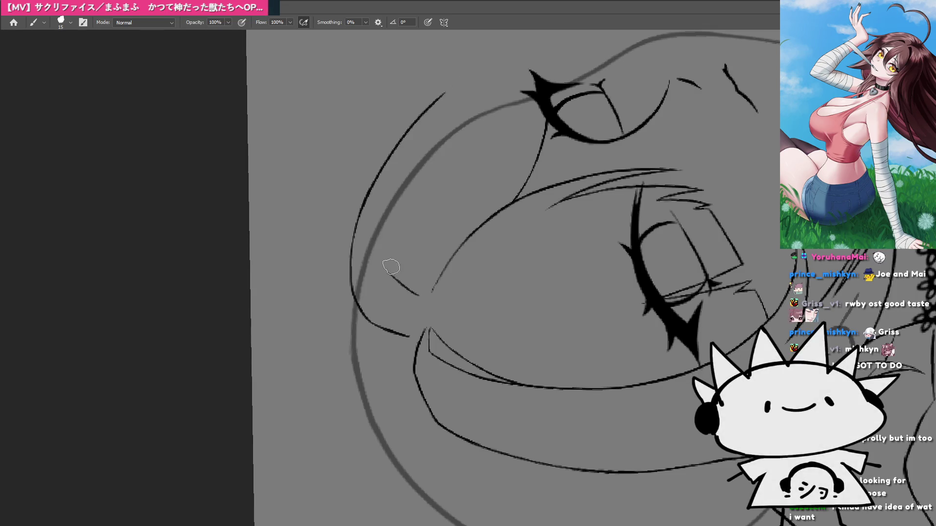
pyautogui.press('Escape')
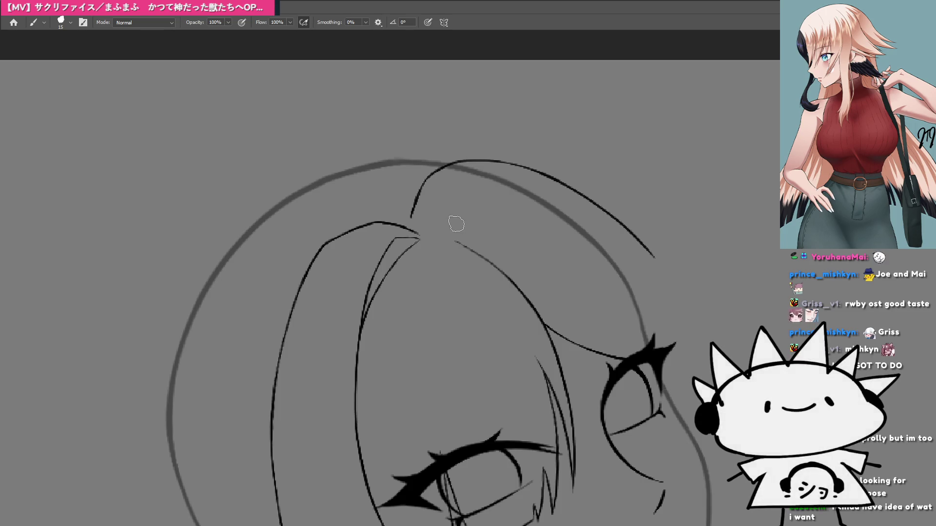
# Checking the painted reference, ink short hair strands beside the eyebrow line.
pyautogui.hotkey('ctrl', 'Tab')
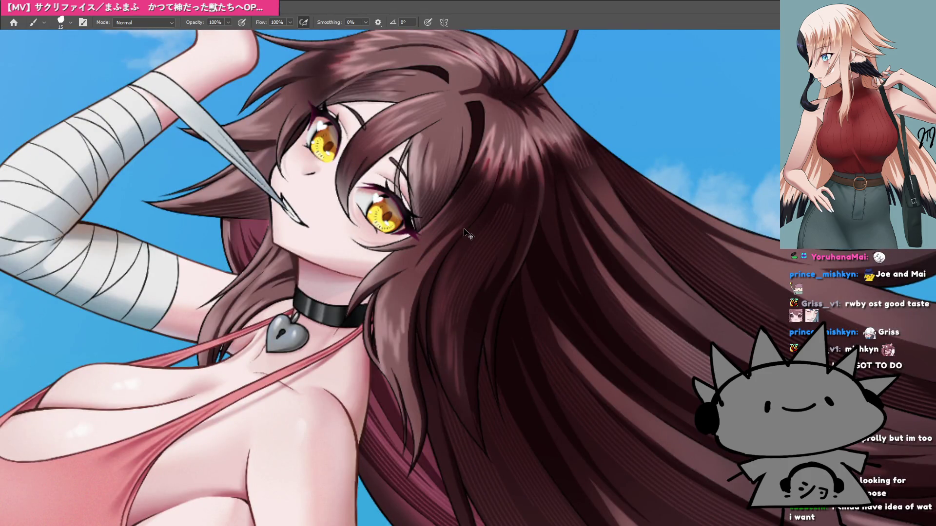
pyautogui.moveTo(467, 234)
pyautogui.mouseDown()
pyautogui.moveTo(369, 393)
pyautogui.moveTo(456, 331)
pyautogui.mouseUp()
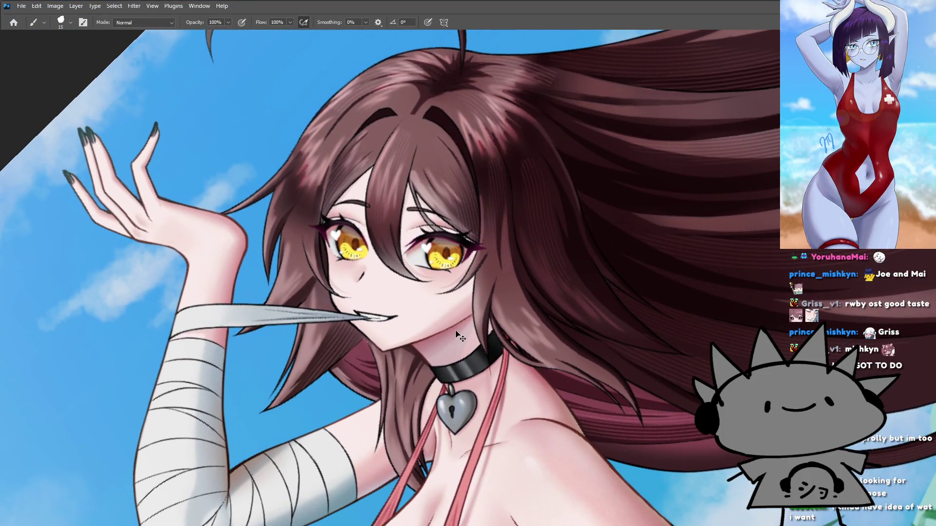
pyautogui.hotkey('ctrl', 'Tab')
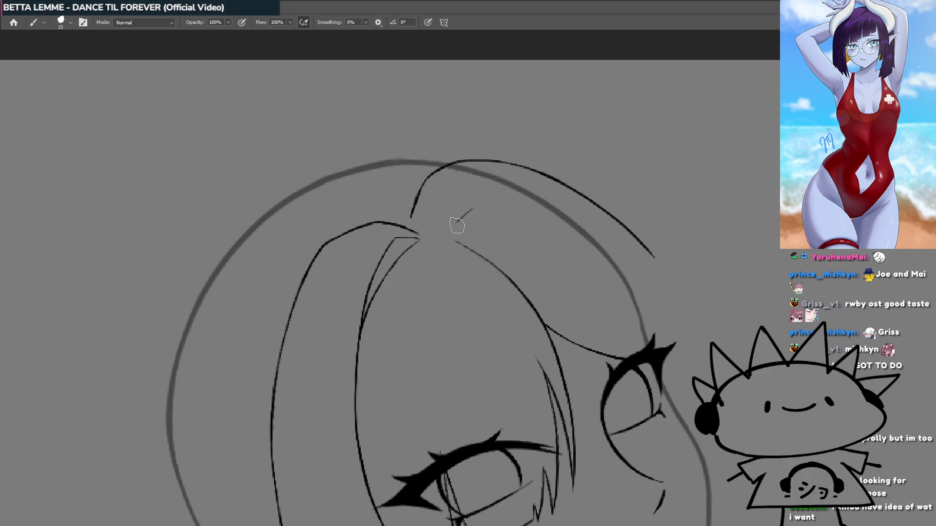
pyautogui.moveTo(389, 351); pyautogui.dragTo(459, 291)
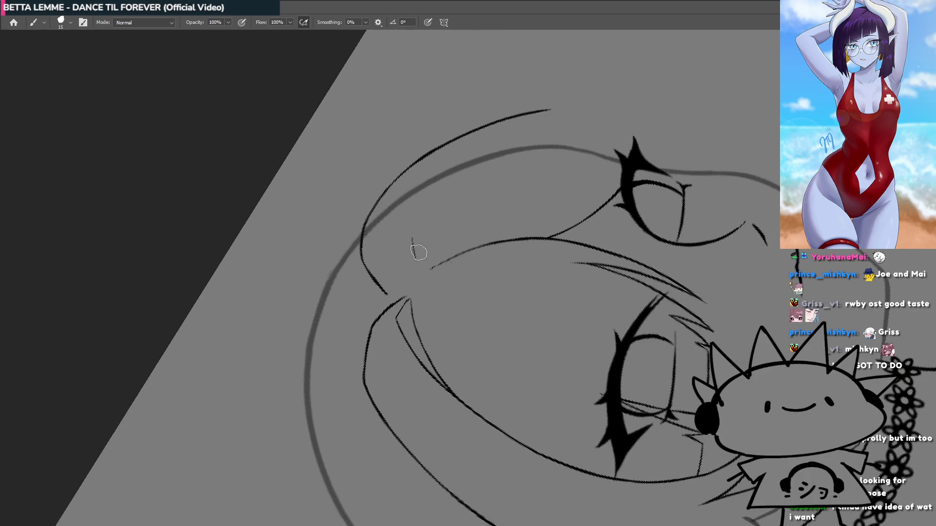
pyautogui.moveTo(415, 261); pyautogui.dragTo(431, 227)
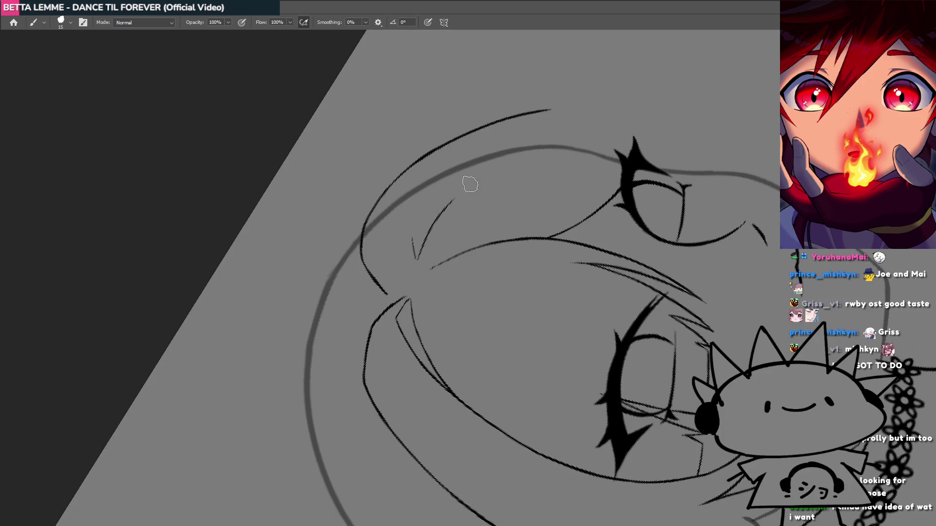
pyautogui.moveTo(412, 243); pyautogui.dragTo(456, 192)
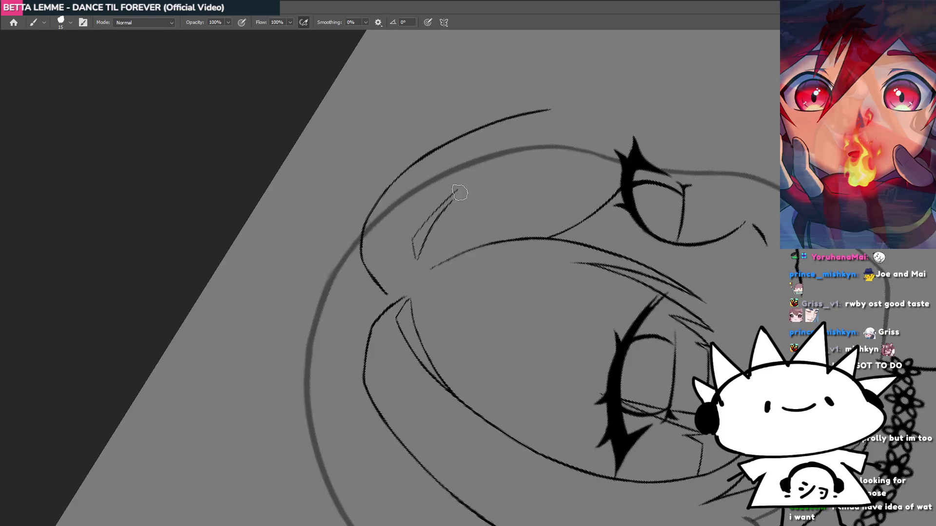
pyautogui.press('Escape')
# Ink a long hair strand beside the thin line on the face's left.
pyautogui.moveTo(491, 236)
pyautogui.mouseDown()
pyautogui.moveTo(418, 274)
pyautogui.moveTo(395, 403)
pyautogui.moveTo(444, 331)
pyautogui.mouseUp()
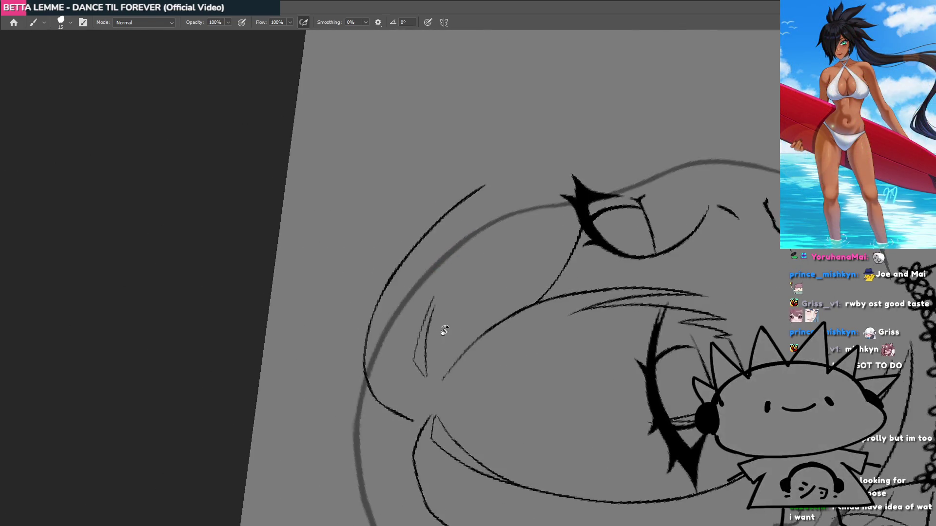
pyautogui.moveTo(413, 361); pyautogui.dragTo(431, 306)
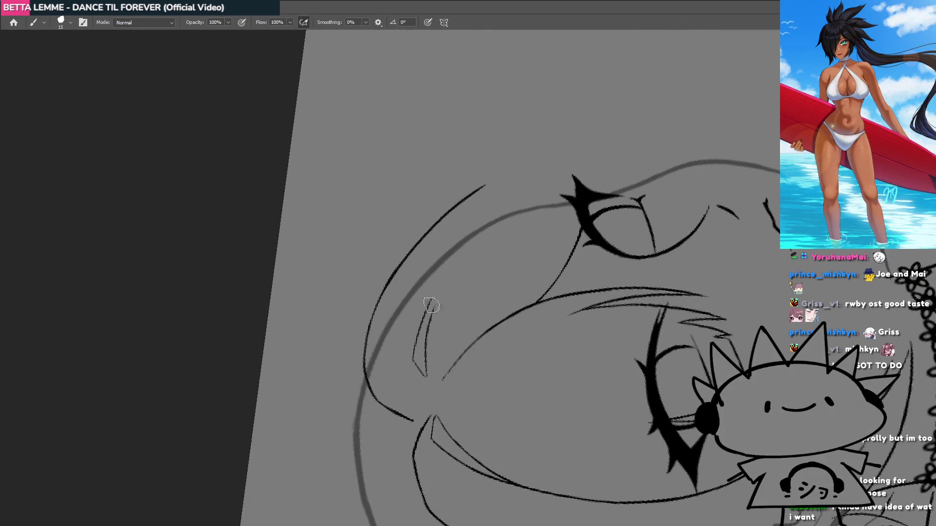
pyautogui.moveTo(412, 362)
pyautogui.mouseDown()
pyautogui.moveTo(438, 295)
pyautogui.moveTo(517, 222)
pyautogui.mouseUp()
pyautogui.press('Escape')
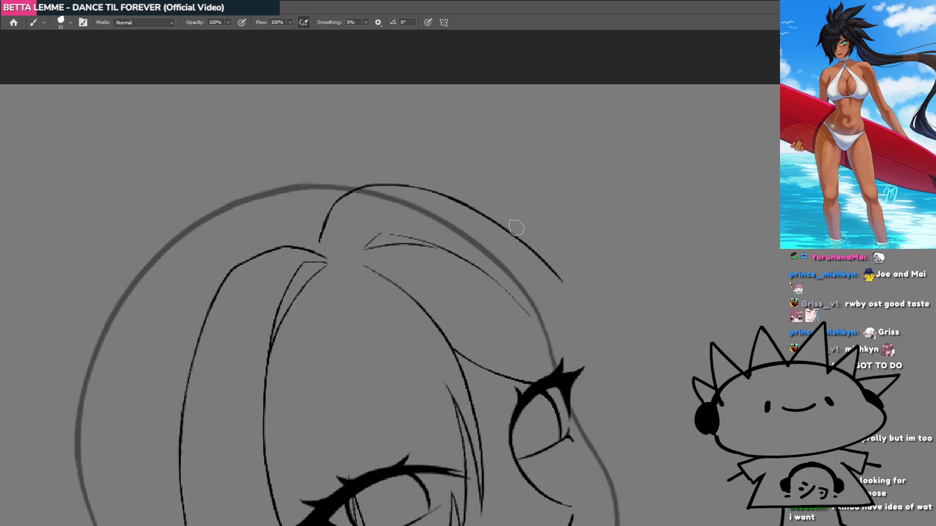
pyautogui.moveTo(502, 277); pyautogui.dragTo(453, 278)
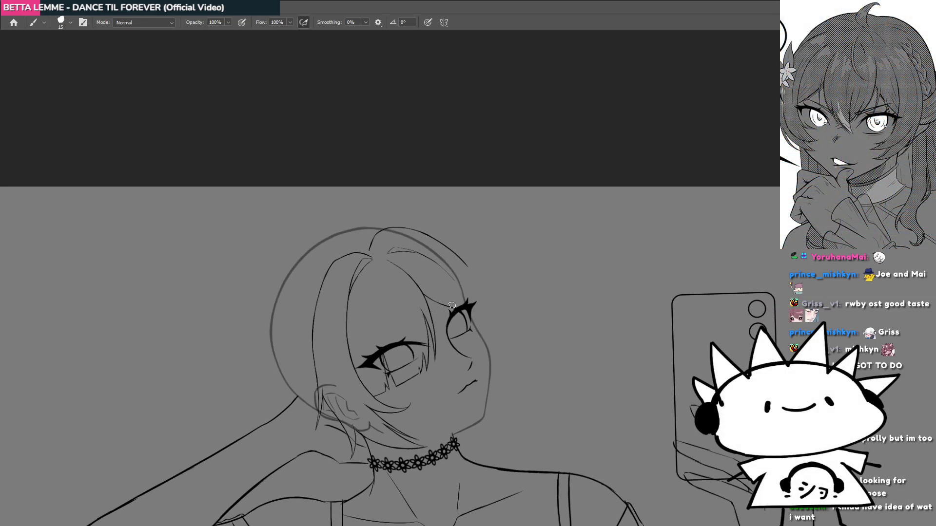
pyautogui.moveTo(449, 312); pyautogui.dragTo(497, 295)
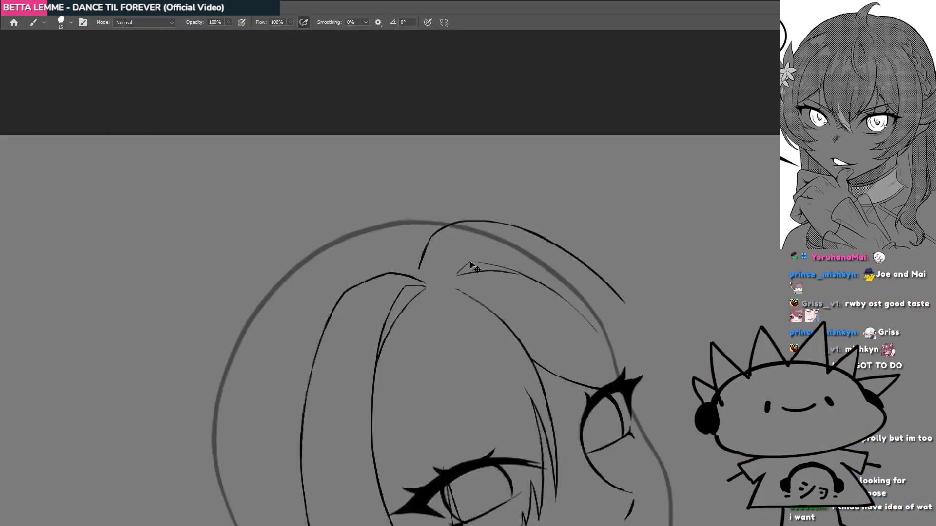
# Connect the short lower line to the upper hair curve at the crown.
pyautogui.moveTo(442, 243); pyautogui.dragTo(467, 246)
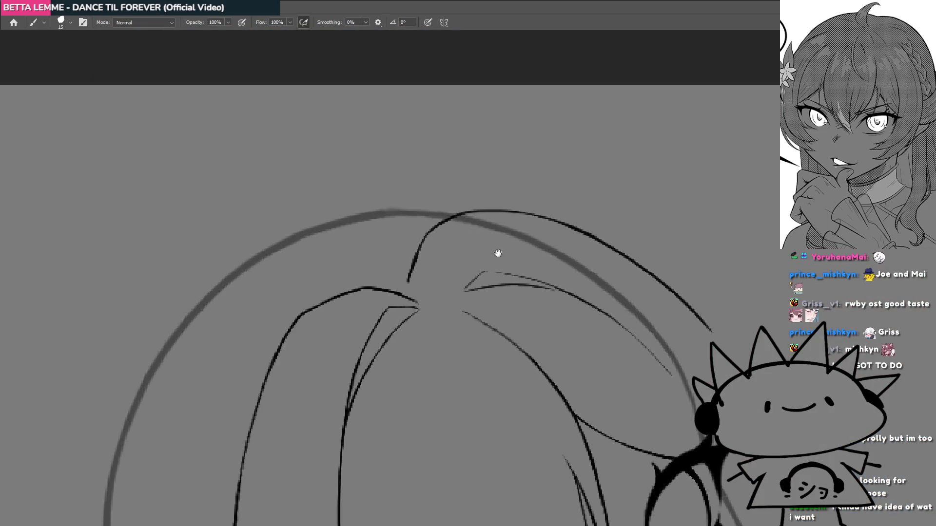
pyautogui.hotkey('ctrl', 'z')
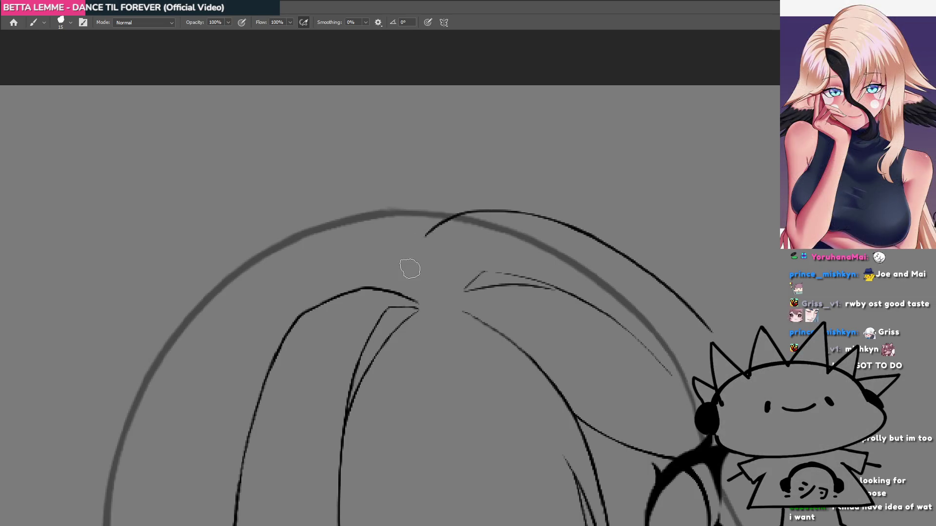
pyautogui.moveTo(424, 250); pyautogui.dragTo(431, 235)
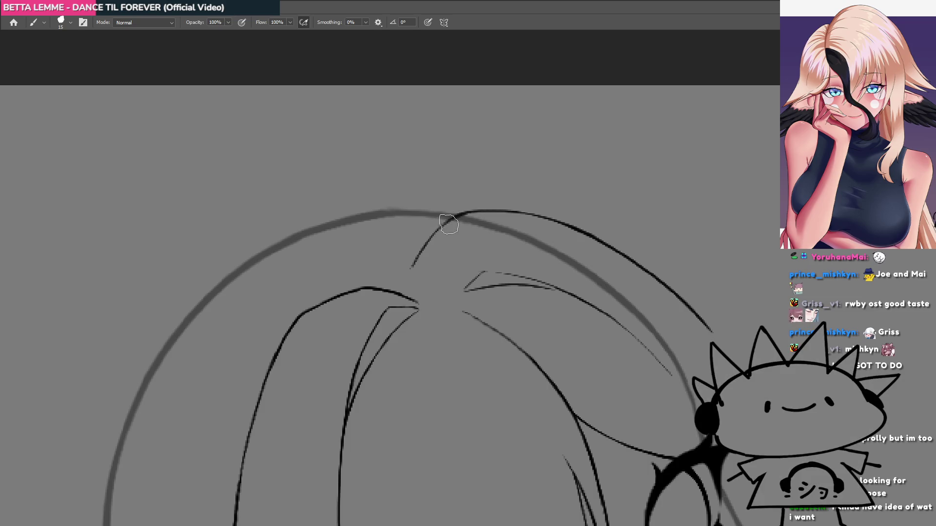
pyautogui.scroll(-3, 489, 203)
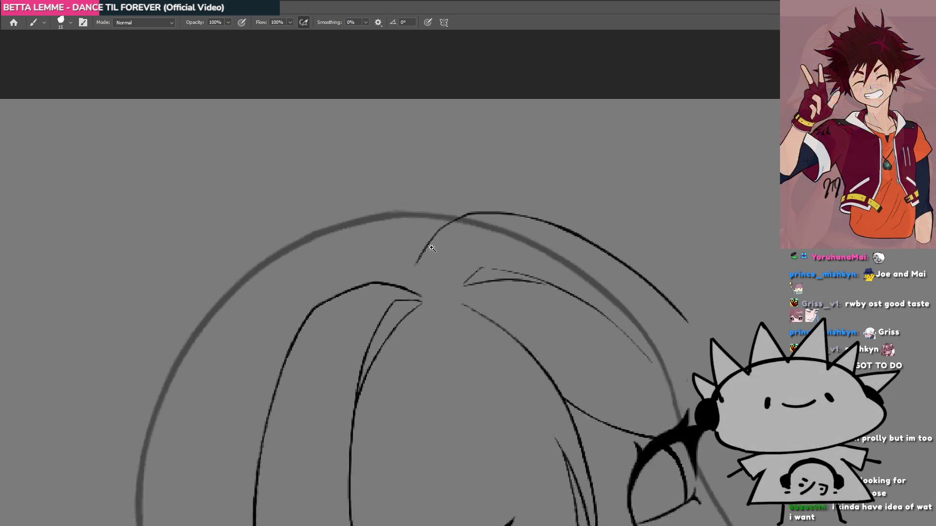
pyautogui.moveTo(475, 253)
pyautogui.mouseDown()
pyautogui.moveTo(429, 236)
pyautogui.moveTo(460, 241)
pyautogui.moveTo(424, 222)
pyautogui.moveTo(476, 215)
pyautogui.moveTo(410, 229)
pyautogui.moveTo(455, 209)
pyautogui.moveTo(424, 262)
pyautogui.moveTo(513, 264)
pyautogui.moveTo(446, 231)
pyautogui.moveTo(468, 205)
pyautogui.moveTo(488, 209)
pyautogui.moveTo(389, 186)
pyautogui.moveTo(293, 215)
pyautogui.moveTo(370, 254)
pyautogui.mouseUp()
pyautogui.moveTo(437, 250)
pyautogui.mouseDown()
pyautogui.moveTo(378, 299)
pyautogui.moveTo(407, 397)
pyautogui.moveTo(501, 370)
pyautogui.moveTo(529, 295)
pyautogui.moveTo(485, 221)
pyautogui.moveTo(551, 250)
pyautogui.moveTo(383, 392)
pyautogui.moveTo(367, 372)
pyautogui.moveTo(378, 316)
pyautogui.mouseUp()
pyautogui.moveTo(477, 280)
pyautogui.mouseDown()
pyautogui.moveTo(482, 307)
pyautogui.moveTo(452, 246)
pyautogui.mouseUp()
pyautogui.scroll(-5, 452, 246)
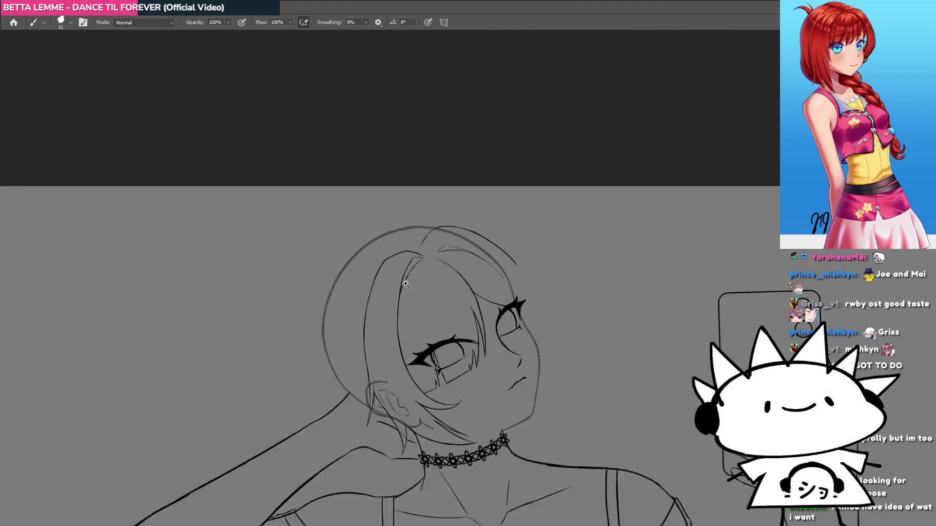
pyautogui.scroll(3, 411, 298)
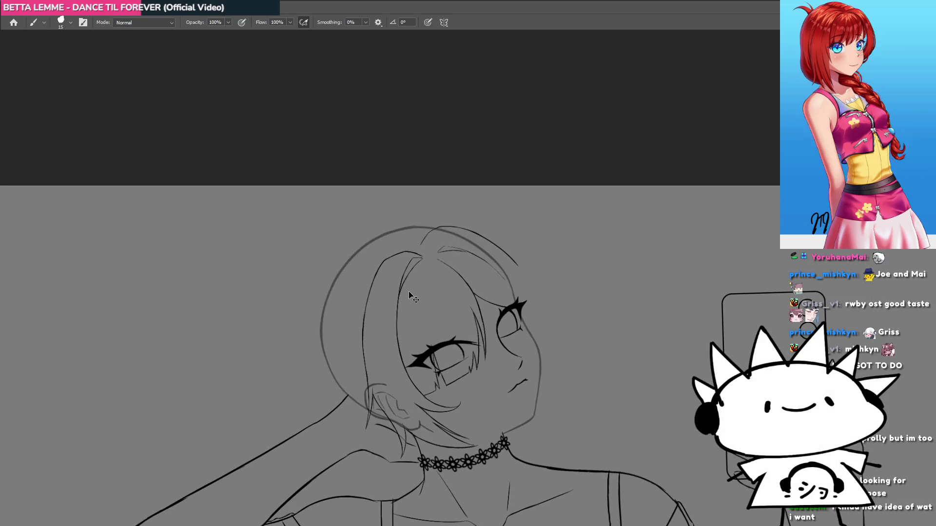
pyautogui.hotkey('ctrl', 'Tab')
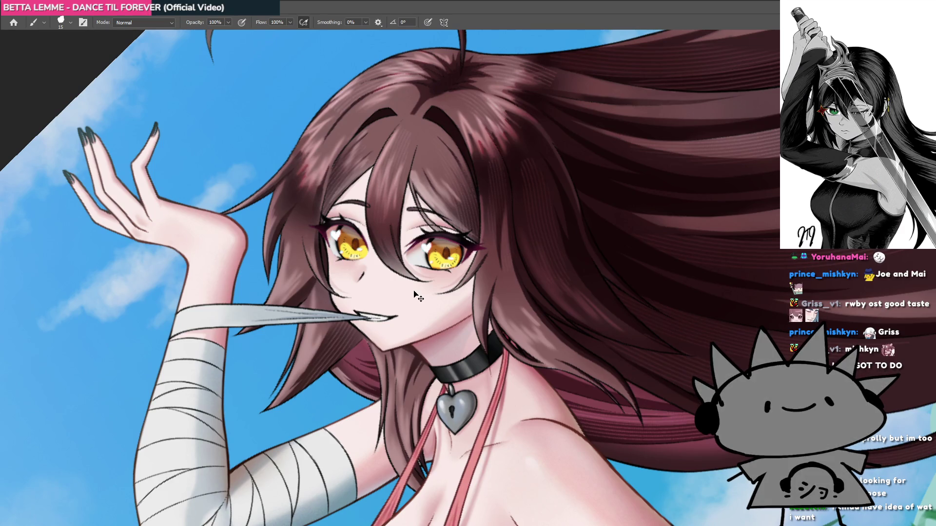
pyautogui.hotkey('ctrl', 'Tab')
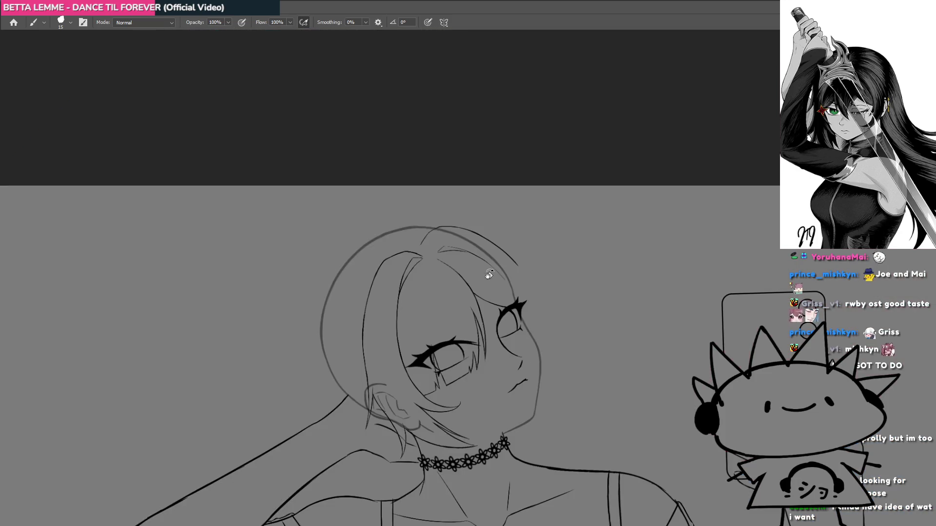
pyautogui.moveTo(489, 275); pyautogui.dragTo(457, 258)
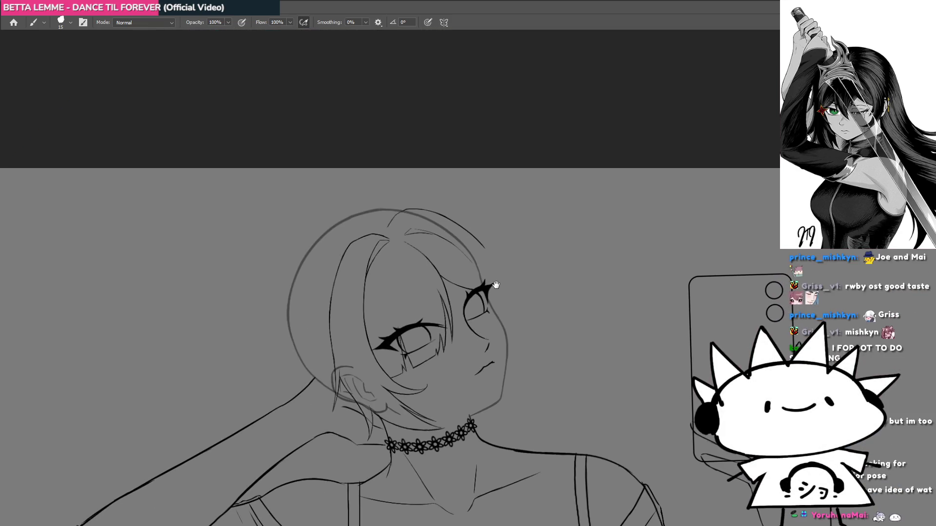
pyautogui.scroll(-5, 496, 285)
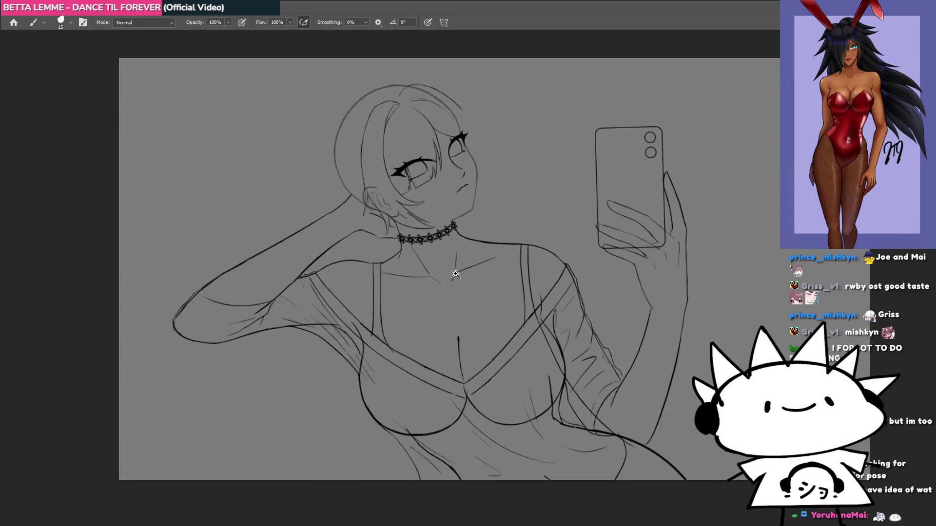
pyautogui.scroll(-1, 488, 254)
pyautogui.scroll(3, 522, 244)
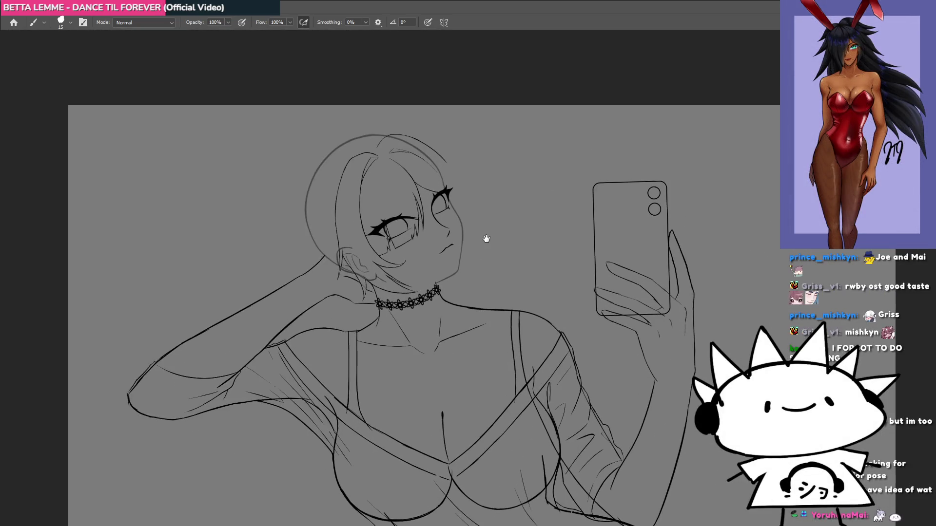
pyautogui.scroll(-2, 488, 293)
pyautogui.scroll(2, 486, 362)
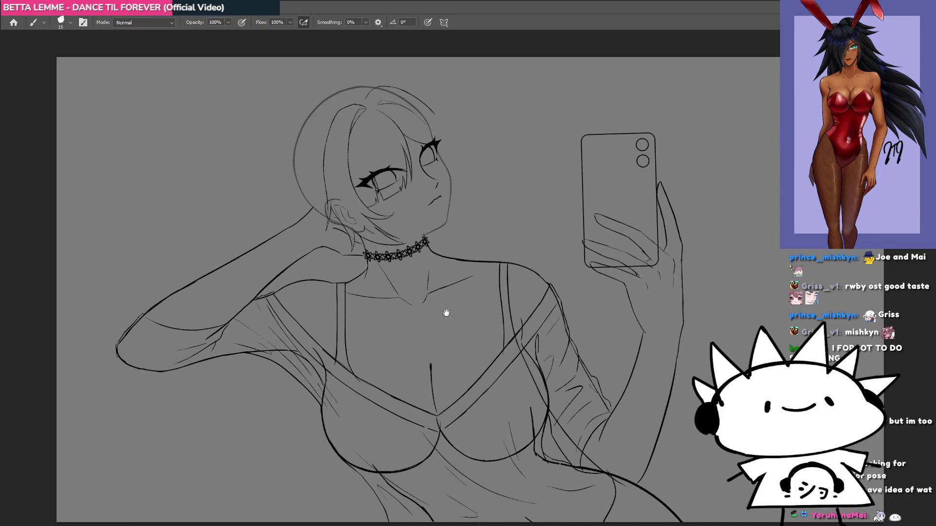
pyautogui.scroll(-2, 482, 250)
pyautogui.scroll(2, 487, 253)
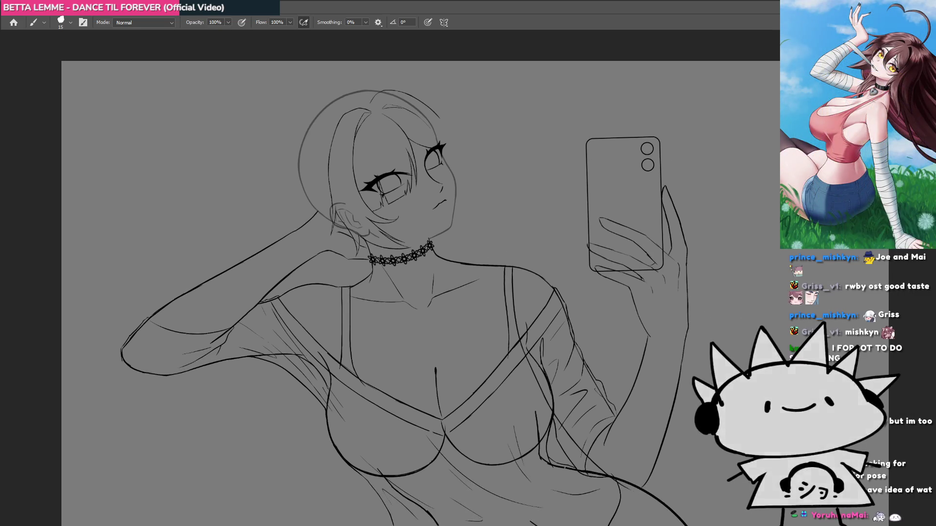
pyautogui.hotkey('ctrl', ',')
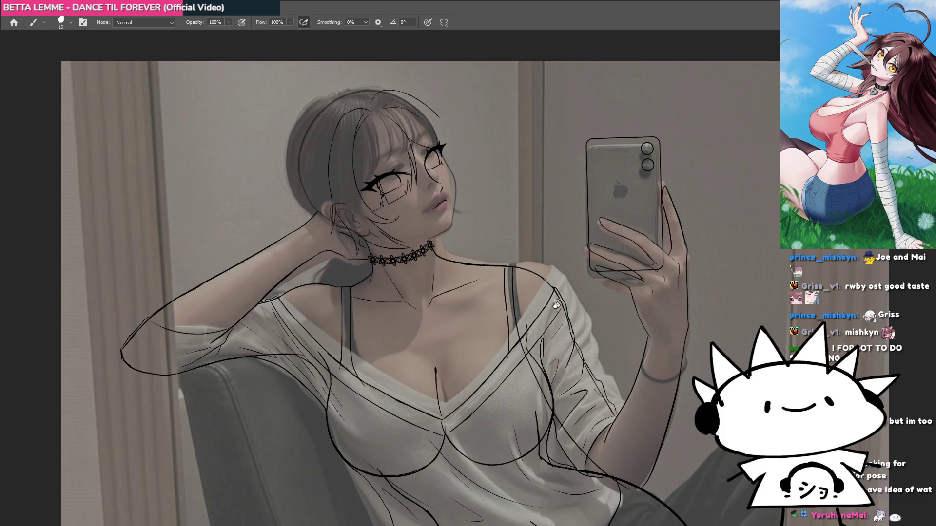
pyautogui.moveTo(609, 423); pyautogui.dragTo(560, 367)
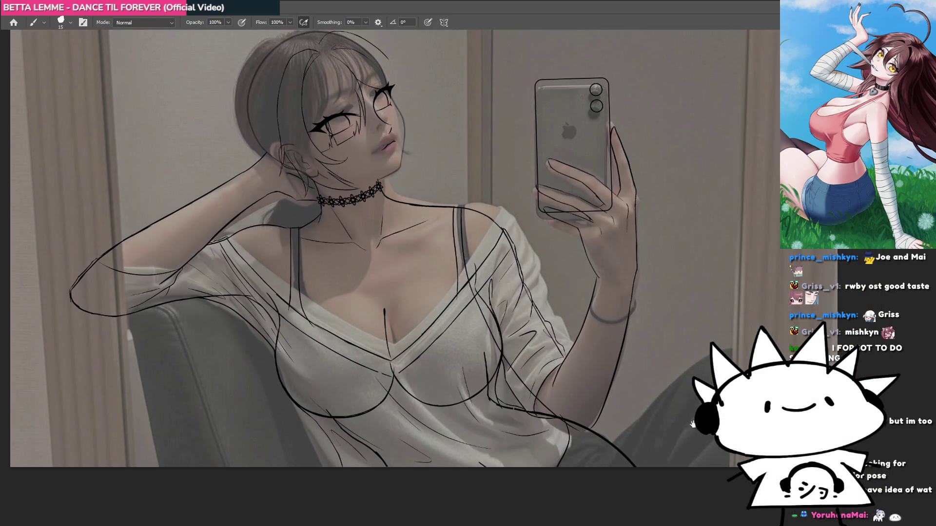
pyautogui.moveTo(505, 295); pyautogui.dragTo(585, 372)
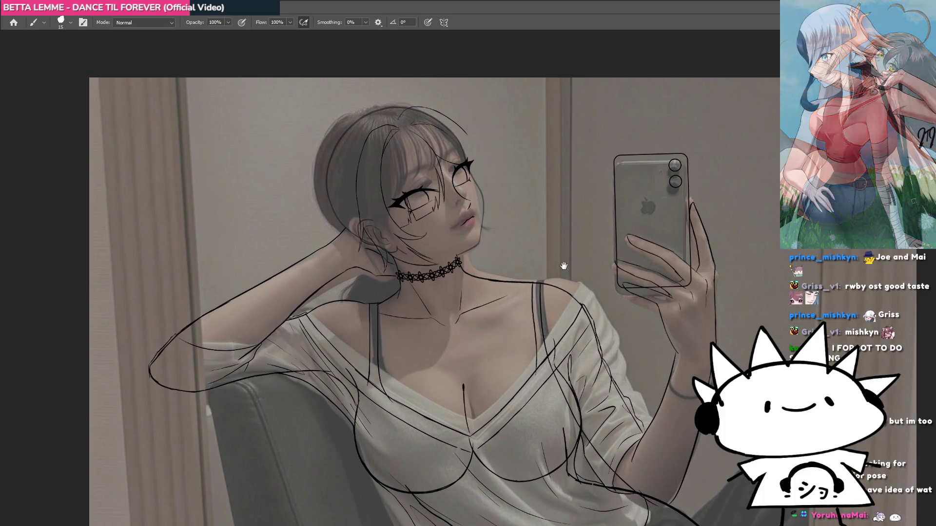
pyautogui.hotkey('ctrl', ',')
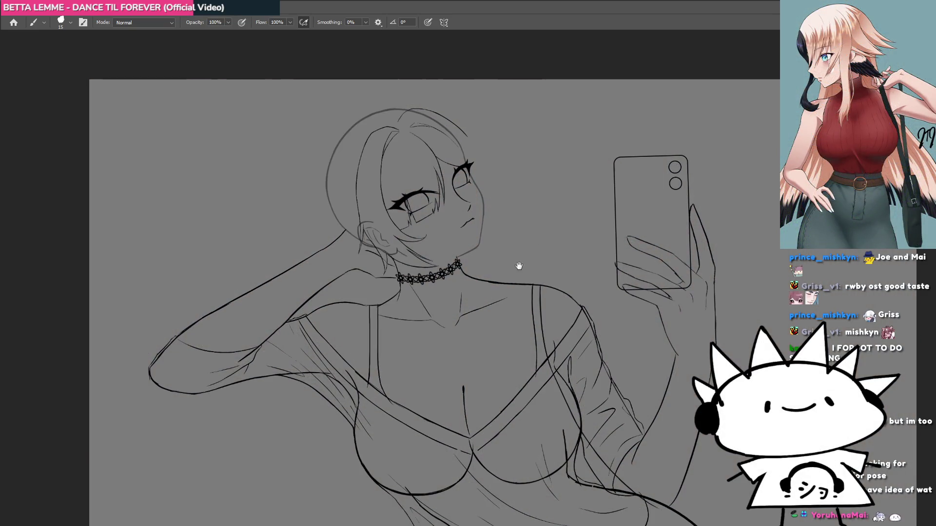
pyautogui.scroll(3, 519, 265)
pyautogui.click(501, 240)
pyautogui.moveTo(472, 263)
pyautogui.mouseDown()
pyautogui.moveTo(510, 307)
pyautogui.moveTo(495, 307)
pyautogui.moveTo(525, 307)
pyautogui.moveTo(491, 338)
pyautogui.moveTo(505, 330)
pyautogui.mouseUp()
# Ink a hair strand up to the right eye corner and a thin strand above it.
pyautogui.click(454, 252)
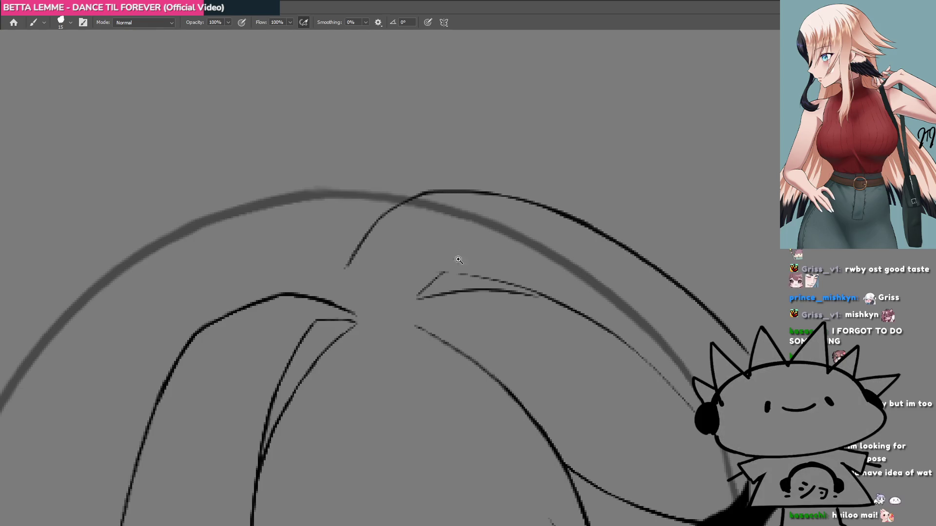
pyautogui.keyDown('alt'); pyautogui.click(453, 251); pyautogui.keyUp('alt')
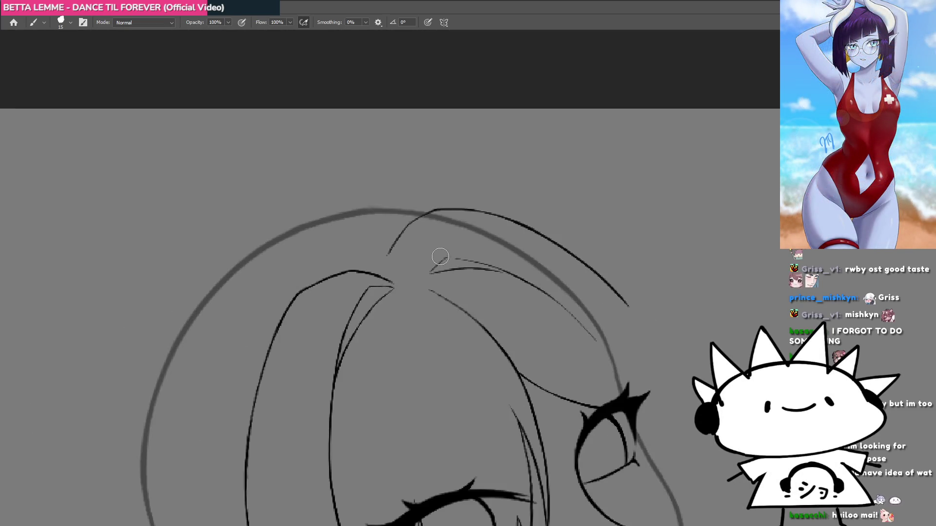
pyautogui.moveTo(539, 351)
pyautogui.mouseDown()
pyautogui.moveTo(518, 336)
pyautogui.moveTo(535, 305)
pyautogui.moveTo(483, 297)
pyautogui.moveTo(518, 293)
pyautogui.moveTo(516, 316)
pyautogui.moveTo(455, 278)
pyautogui.moveTo(512, 281)
pyautogui.moveTo(541, 270)
pyautogui.moveTo(464, 276)
pyautogui.moveTo(526, 251)
pyautogui.moveTo(466, 240)
pyautogui.moveTo(489, 236)
pyautogui.moveTo(410, 247)
pyautogui.moveTo(448, 248)
pyautogui.mouseUp()
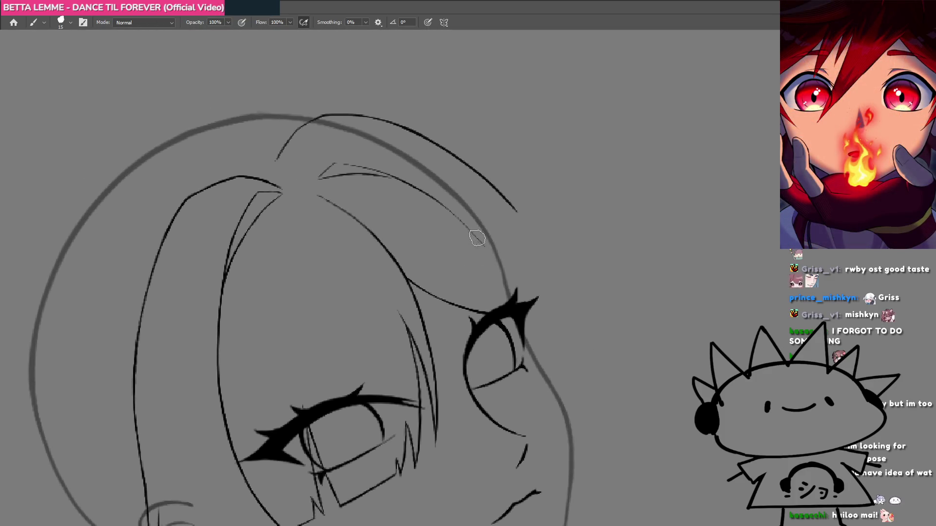
pyautogui.moveTo(503, 324); pyautogui.dragTo(448, 236)
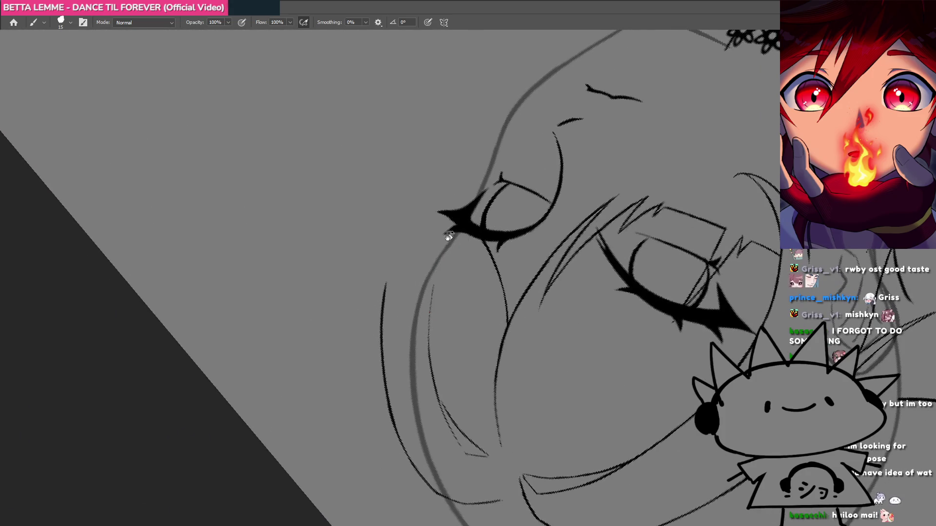
pyautogui.moveTo(430, 343); pyautogui.dragTo(449, 233)
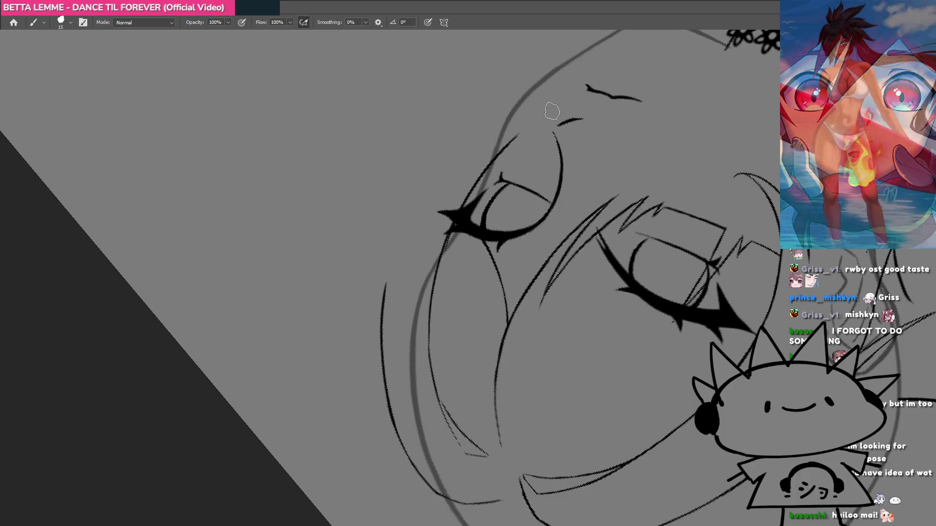
pyautogui.moveTo(446, 230); pyautogui.dragTo(491, 154)
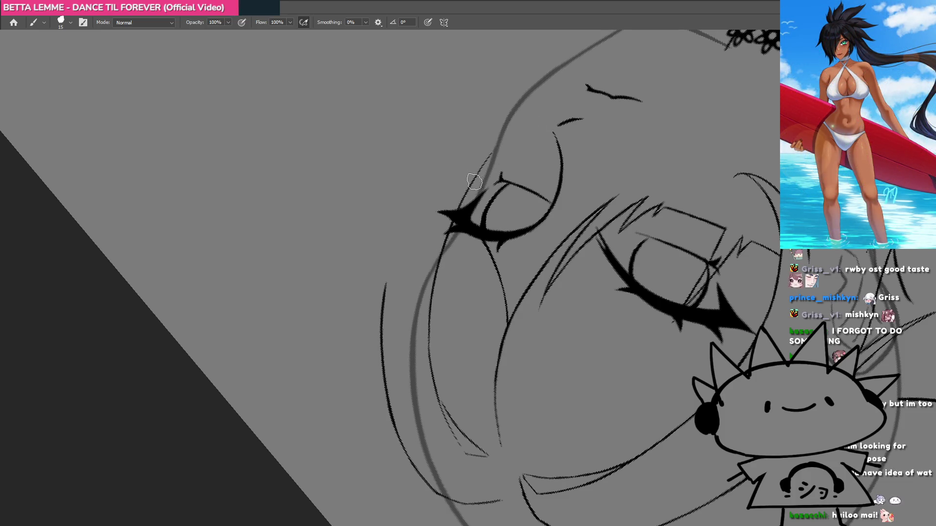
# Extend the cheek strand line upward.
pyautogui.moveTo(558, 104)
pyautogui.mouseDown()
pyautogui.moveTo(497, 208)
pyautogui.moveTo(439, 271)
pyautogui.moveTo(429, 230)
pyautogui.mouseUp()
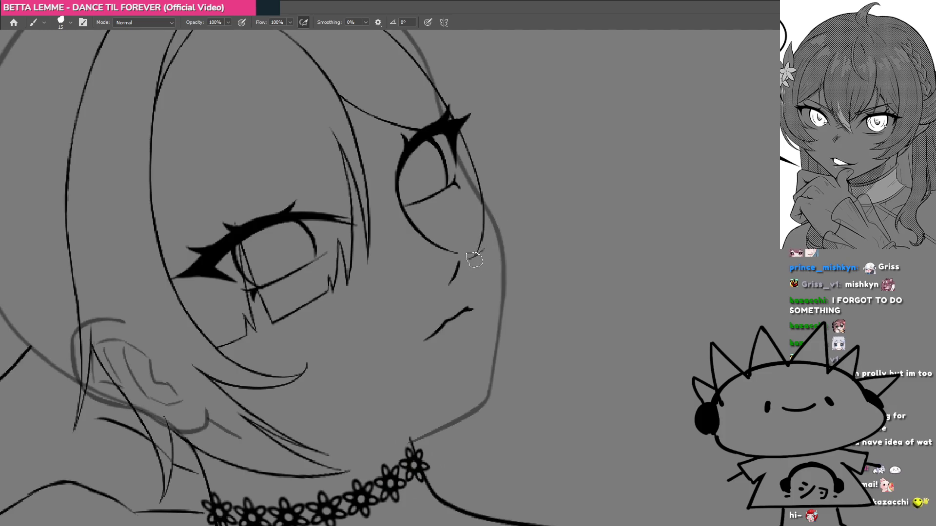
pyautogui.moveTo(486, 245); pyautogui.dragTo(499, 225)
pyautogui.moveTo(477, 237)
pyautogui.mouseDown()
pyautogui.moveTo(507, 397)
pyautogui.moveTo(469, 302)
pyautogui.mouseUp()
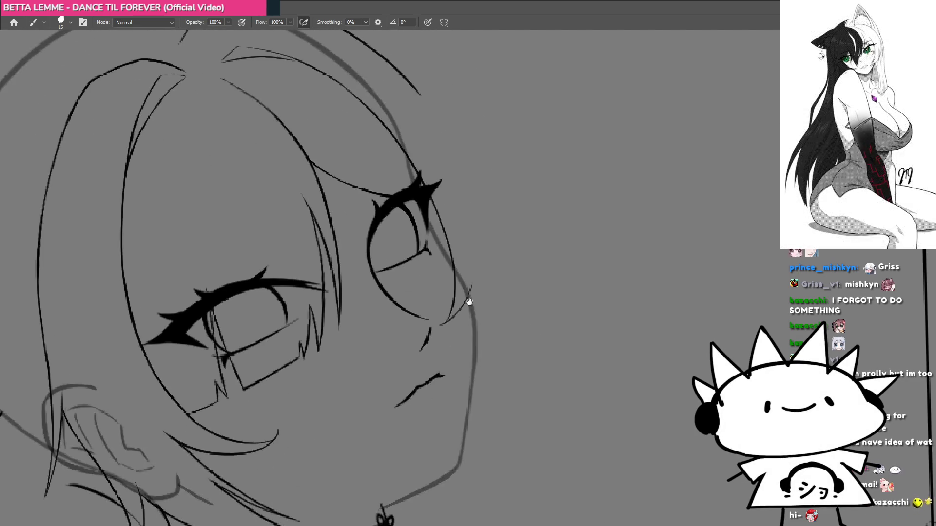
# Ink a hair strand upward beside the face, redrawing a failed attempt.
pyautogui.moveTo(472, 248); pyautogui.dragTo(535, 382)
pyautogui.moveTo(429, 397)
pyautogui.mouseDown()
pyautogui.moveTo(556, 340)
pyautogui.moveTo(427, 312)
pyautogui.mouseUp()
pyautogui.moveTo(433, 268); pyautogui.dragTo(451, 209)
pyautogui.moveTo(431, 275); pyautogui.dragTo(447, 180)
pyautogui.hotkey('ctrl', 'z')
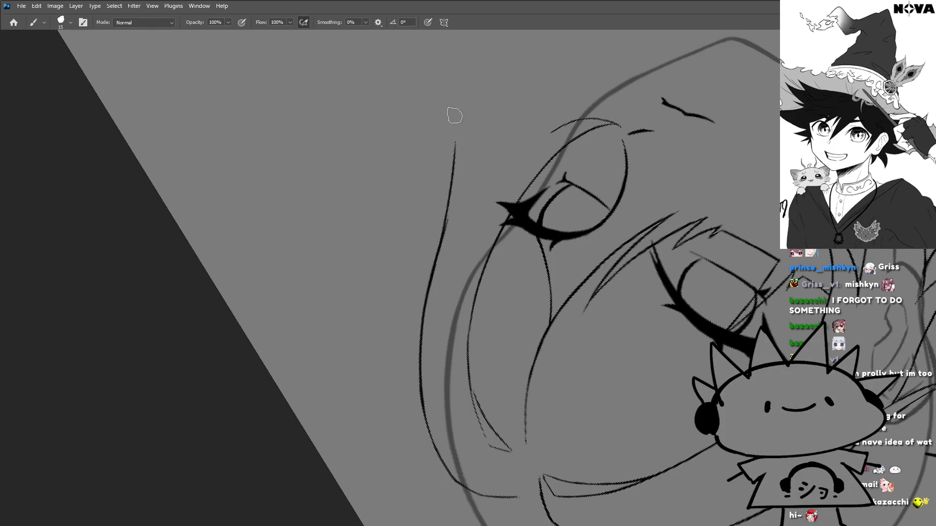
pyautogui.moveTo(438, 250)
pyautogui.mouseDown()
pyautogui.moveTo(466, 125)
pyautogui.moveTo(460, 207)
pyautogui.mouseUp()
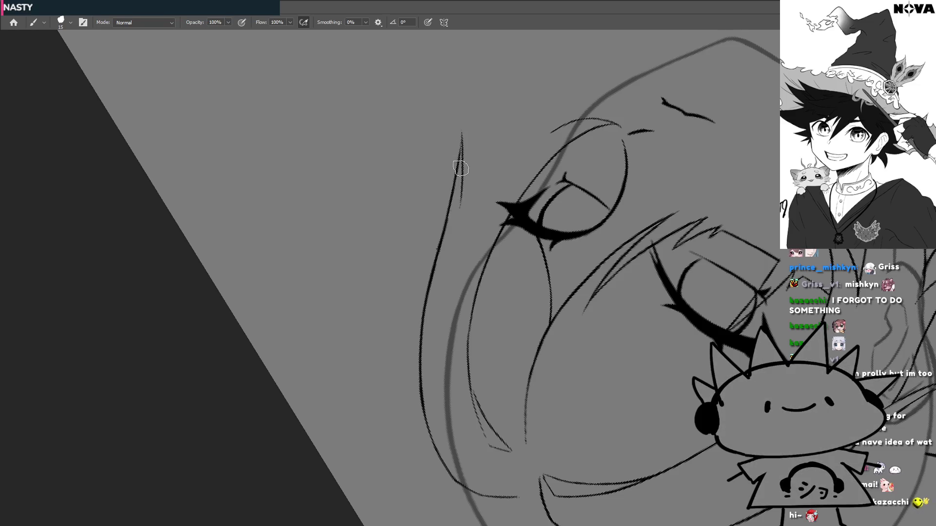
pyautogui.press('Escape')
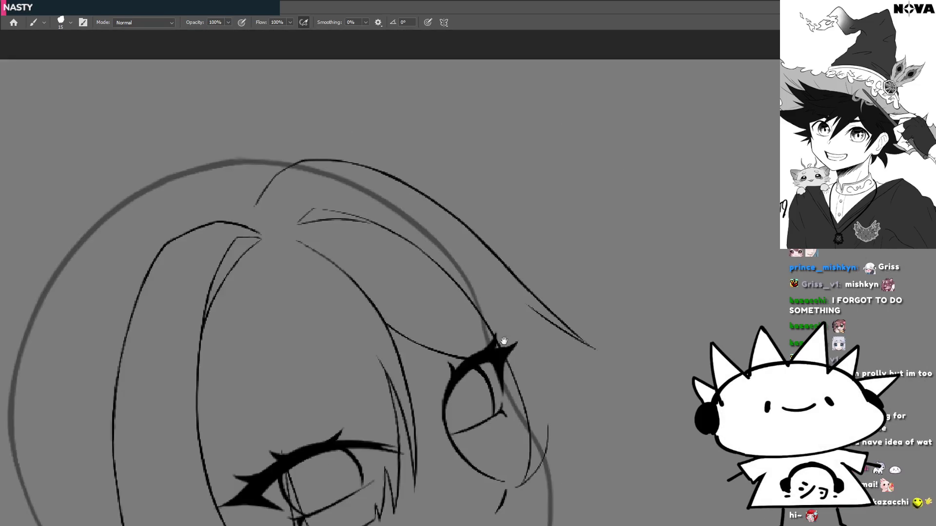
# Ink a curved strand down the face and a long curving strand over the eye.
pyautogui.scroll(2, 434, 184)
pyautogui.moveTo(451, 200); pyautogui.dragTo(500, 310)
pyautogui.moveTo(464, 275); pyautogui.dragTo(462, 263)
pyautogui.moveTo(436, 301); pyautogui.dragTo(503, 172)
pyautogui.hotkey('ctrl', 'z')
pyautogui.moveTo(435, 359); pyautogui.dragTo(457, 245)
pyautogui.moveTo(444, 291); pyautogui.dragTo(529, 151)
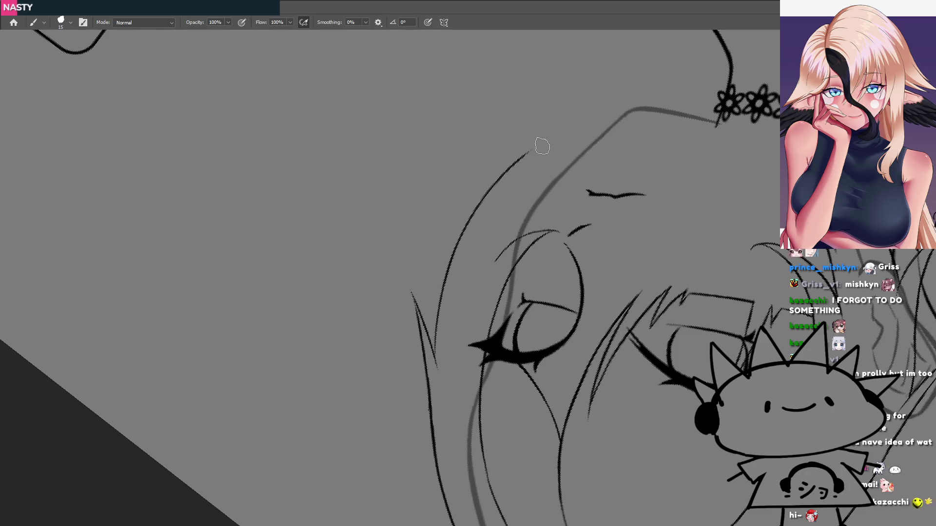
pyautogui.scroll(-3, 455, 236)
pyautogui.moveTo(455, 236)
pyautogui.mouseDown()
pyautogui.moveTo(457, 309)
pyautogui.moveTo(454, 293)
pyautogui.mouseUp()
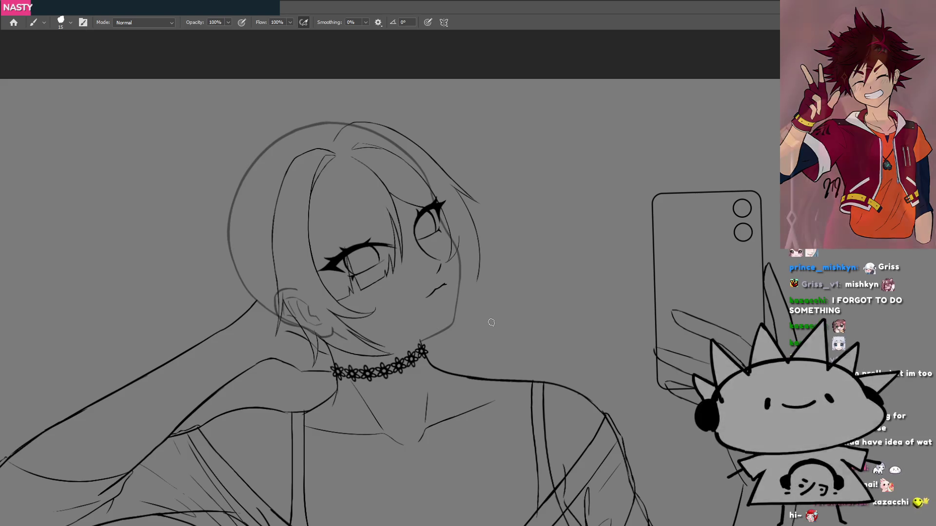
# Undo trial thick strands on the hair's right side and zoom in on the face.
pyautogui.moveTo(348, 133)
pyautogui.mouseDown()
pyautogui.moveTo(390, 139)
pyautogui.moveTo(470, 291)
pyautogui.moveTo(459, 244)
pyautogui.mouseUp()
pyautogui.hotkey('ctrl', 'z')
pyautogui.hotkey('ctrl', 'z')
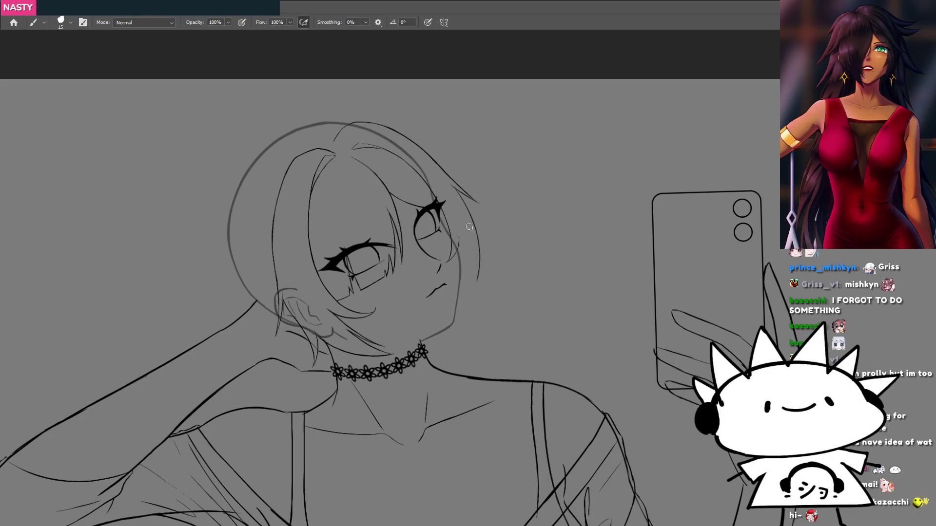
pyautogui.click(467, 261)
pyautogui.moveTo(492, 294)
pyautogui.mouseDown()
pyautogui.moveTo(524, 278)
pyautogui.moveTo(531, 182)
pyautogui.moveTo(532, 337)
pyautogui.moveTo(453, 271)
pyautogui.moveTo(535, 142)
pyautogui.moveTo(589, 323)
pyautogui.moveTo(558, 241)
pyautogui.moveTo(473, 263)
pyautogui.moveTo(685, 265)
pyautogui.moveTo(573, 285)
pyautogui.moveTo(668, 240)
pyautogui.moveTo(527, 265)
pyautogui.moveTo(522, 244)
pyautogui.mouseUp()
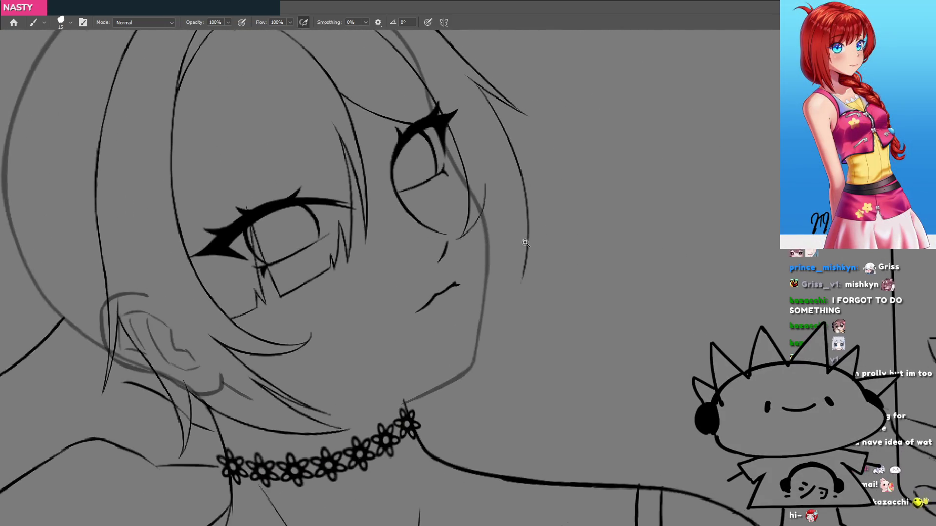
pyautogui.click(538, 253)
pyautogui.scroll(-5, 538, 253)
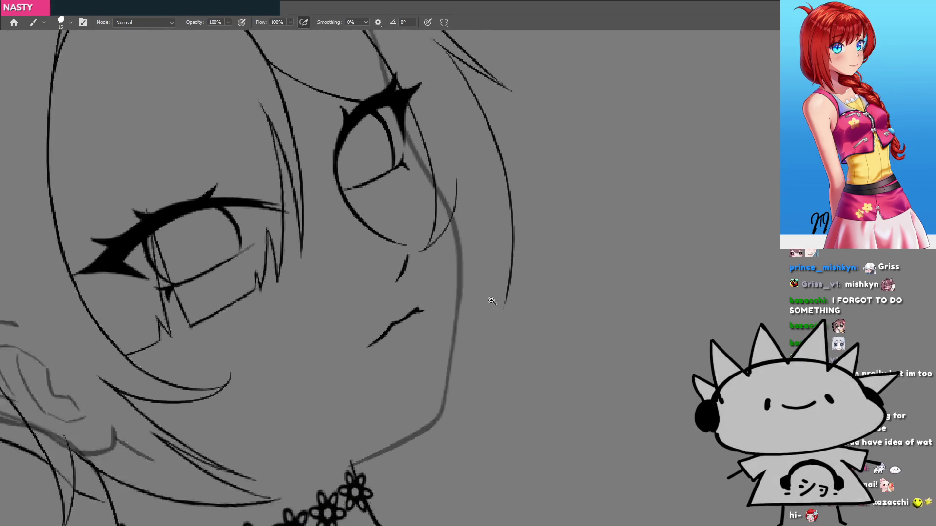
pyautogui.hotkey('ctrl', 'Tab')
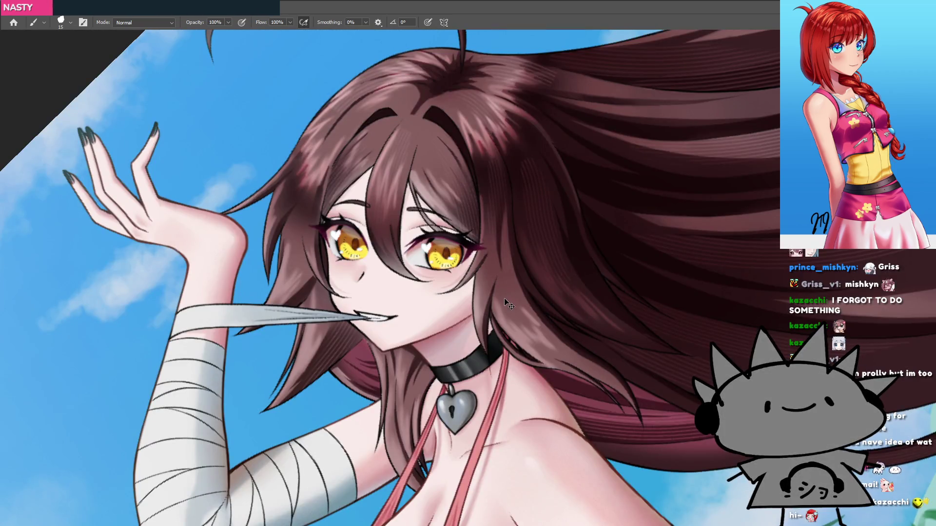
pyautogui.hotkey('ctrl', 'Tab')
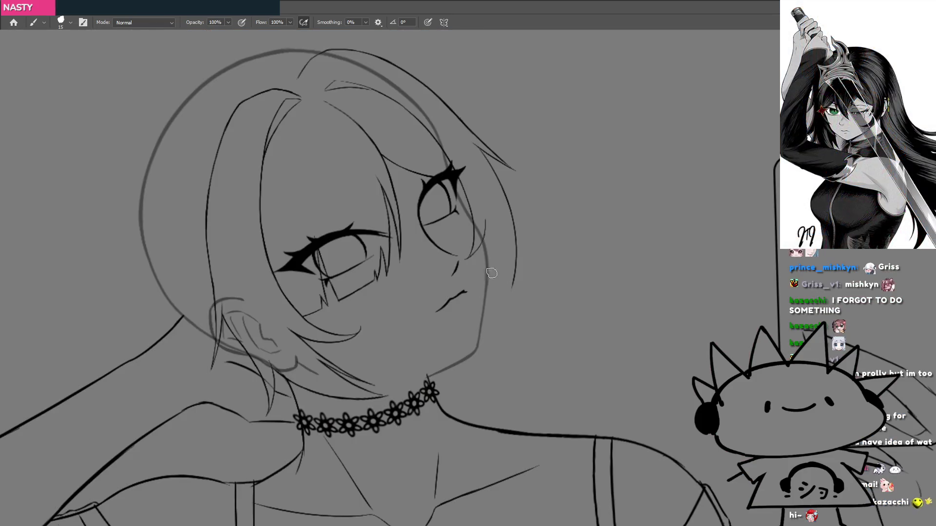
pyautogui.moveTo(515, 281)
pyautogui.mouseDown()
pyautogui.moveTo(472, 291)
pyautogui.moveTo(496, 280)
pyautogui.moveTo(497, 288)
pyautogui.mouseUp()
# Ink a thin strand along the right eye's lash line.
pyautogui.click(465, 134)
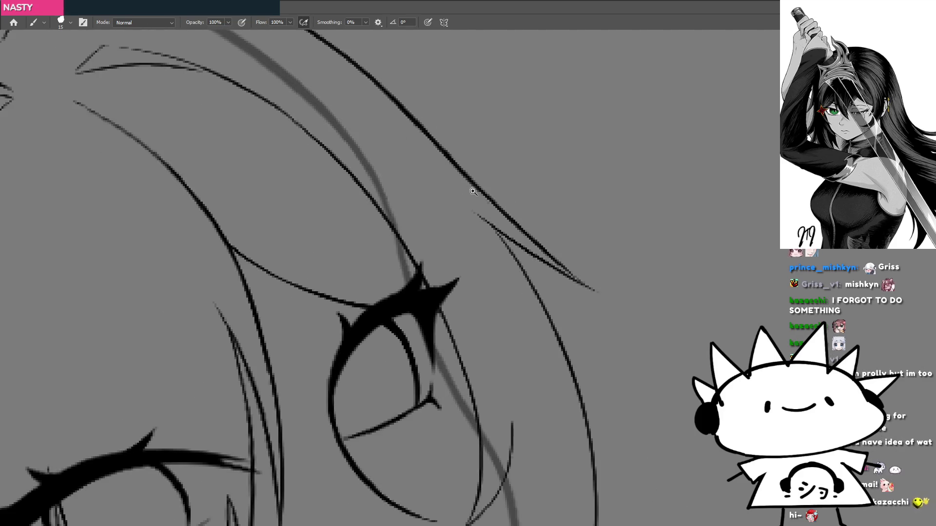
pyautogui.keyDown('alt'); pyautogui.click(481, 248); pyautogui.keyUp('alt')
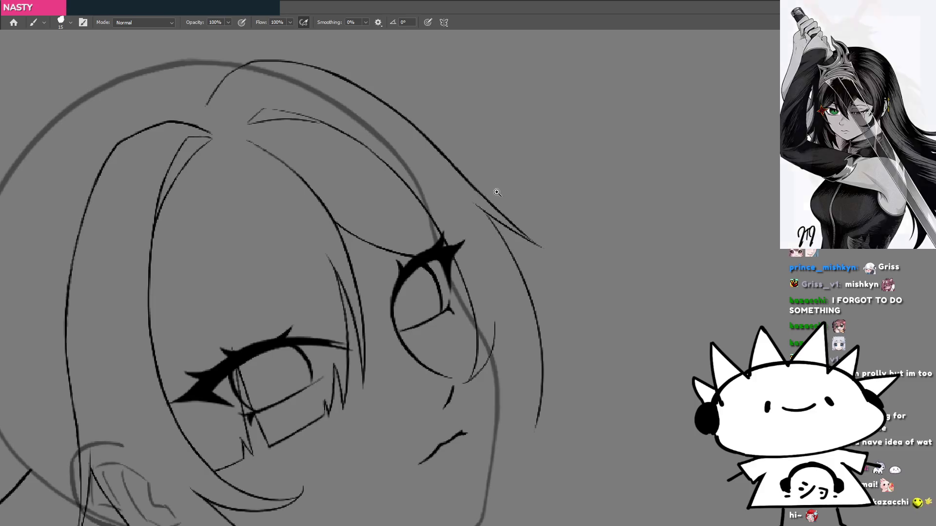
pyautogui.scroll(5, 493, 188)
pyautogui.moveTo(463, 265); pyautogui.dragTo(437, 282)
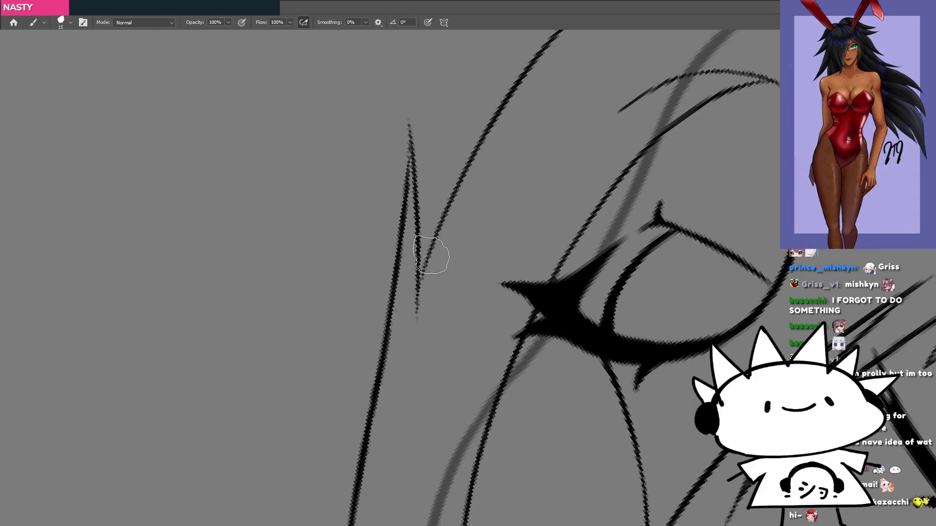
pyautogui.moveTo(403, 373); pyautogui.dragTo(417, 287)
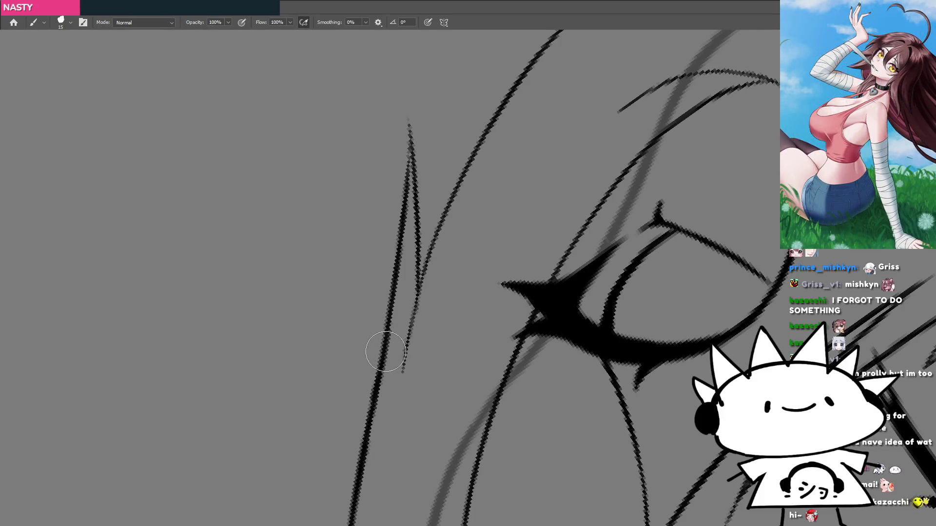
# Lasso the crescent strand lines beside the right eye and move them into place.
pyautogui.scroll(-5, 464, 274)
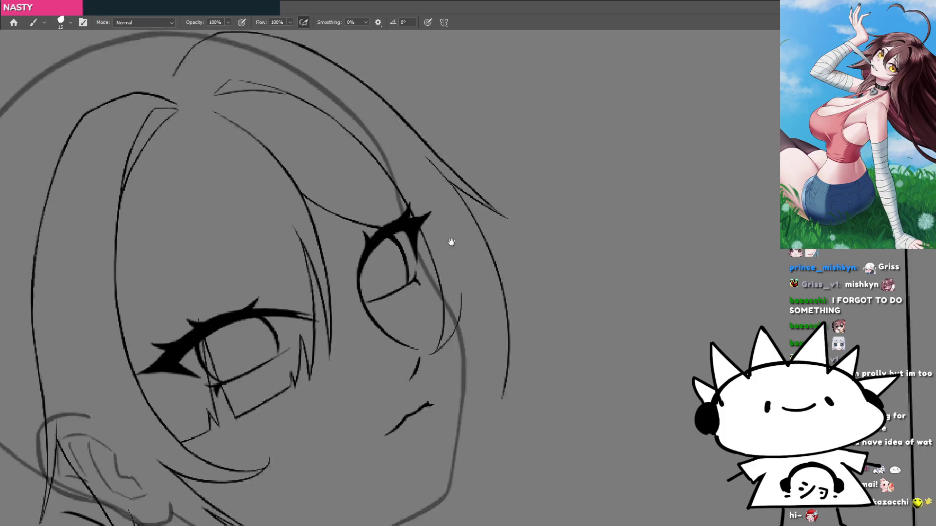
pyautogui.moveTo(453, 205)
pyautogui.mouseDown()
pyautogui.moveTo(481, 202)
pyautogui.moveTo(407, 323)
pyautogui.moveTo(449, 189)
pyautogui.mouseUp()
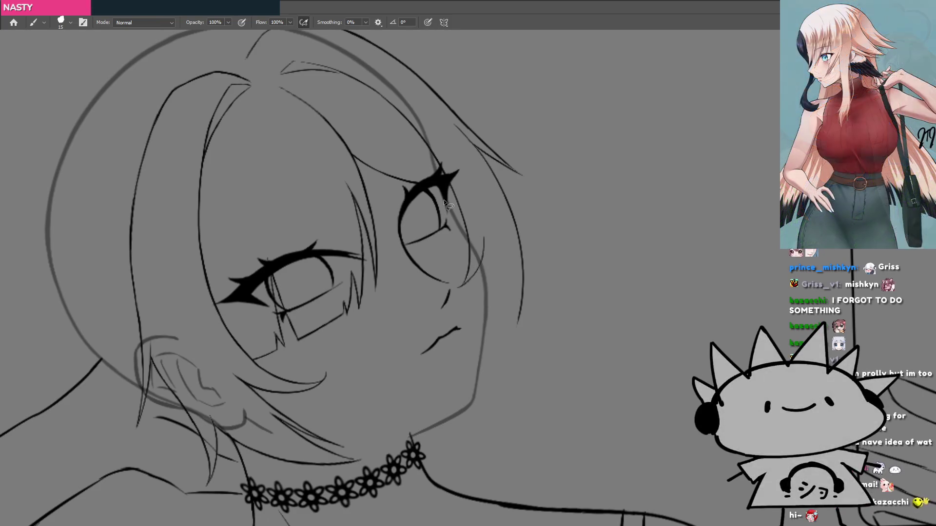
pyautogui.moveTo(437, 191)
pyautogui.mouseDown()
pyautogui.moveTo(459, 173)
pyautogui.moveTo(498, 251)
pyautogui.mouseUp()
pyautogui.moveTo(428, 250); pyautogui.dragTo(429, 239)
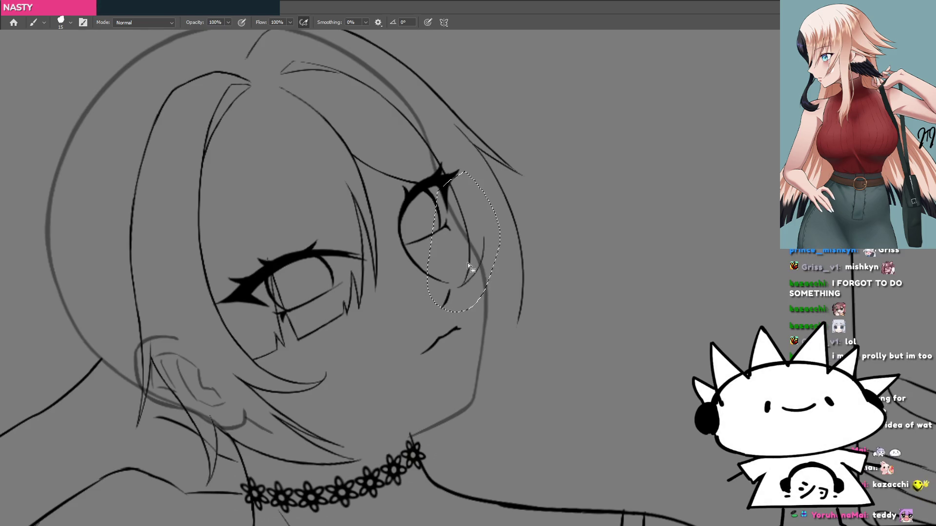
pyautogui.moveTo(454, 188)
pyautogui.mouseDown()
pyautogui.moveTo(467, 291)
pyautogui.moveTo(481, 269)
pyautogui.mouseUp()
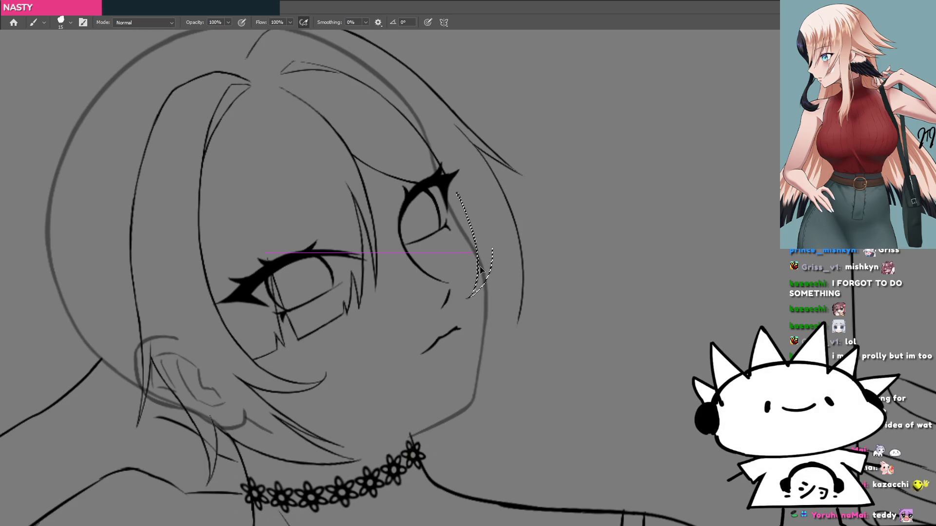
pyautogui.hotkey('ctrl', 'd')
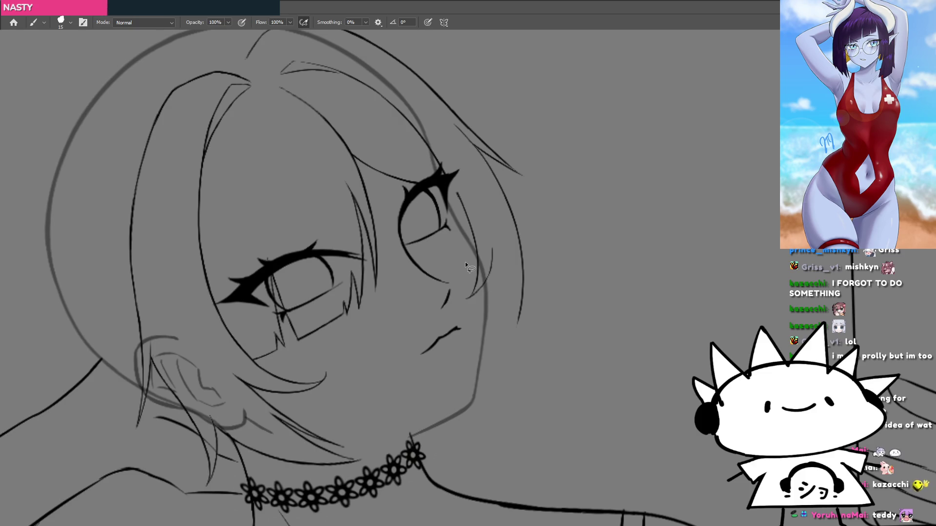
# Rotate and zoom out to review both eyes and the whole head.
pyautogui.moveTo(378, 271); pyautogui.dragTo(392, 303)
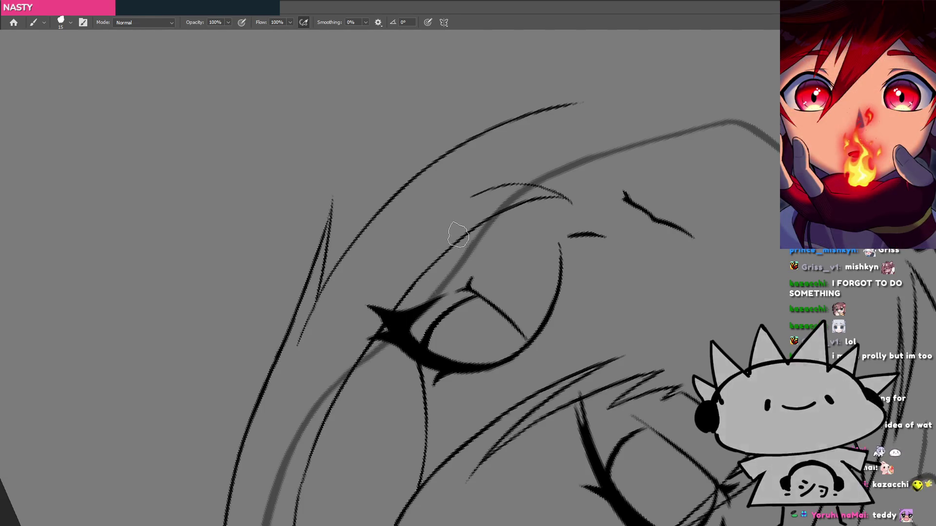
pyautogui.moveTo(456, 239); pyautogui.dragTo(447, 252)
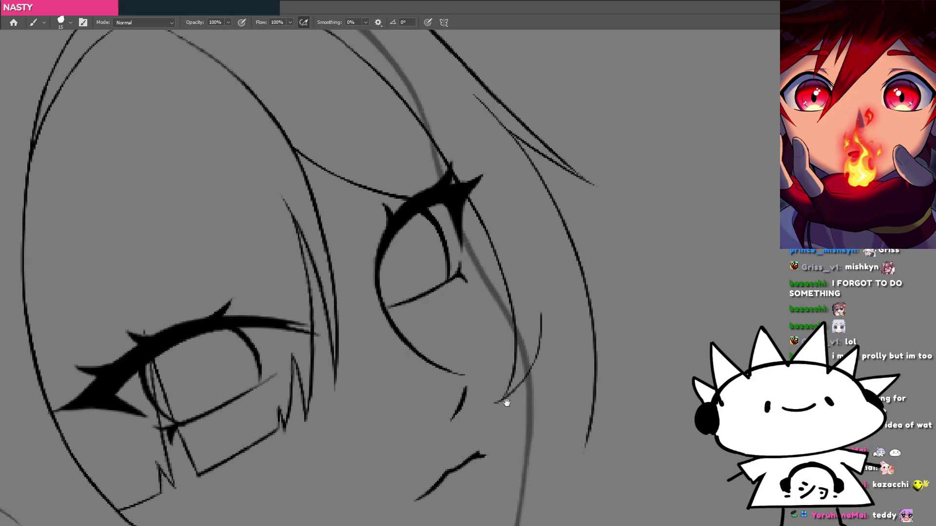
pyautogui.scroll(-5, 506, 402)
pyautogui.moveTo(501, 288); pyautogui.dragTo(523, 291)
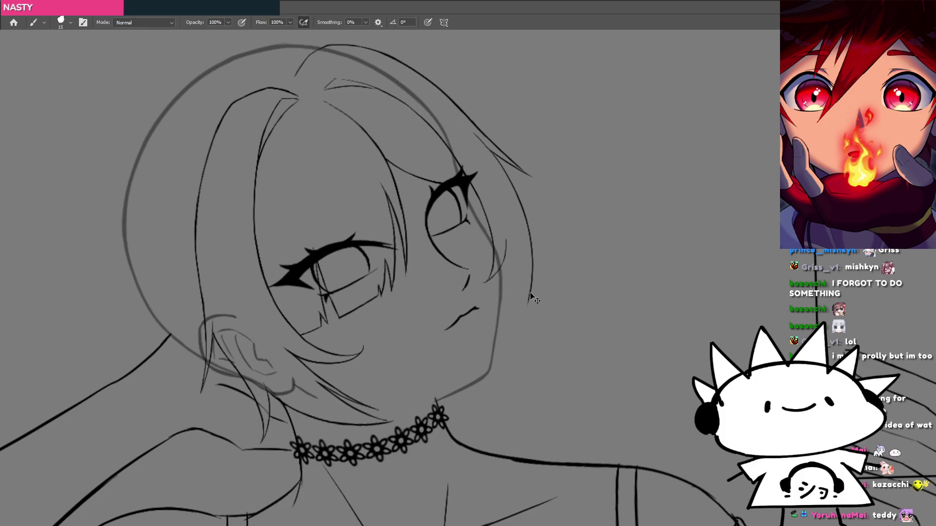
# Return to the line sketch document and centre the view on the girl's face.
pyautogui.hotkey('ctrl', 'Tab')
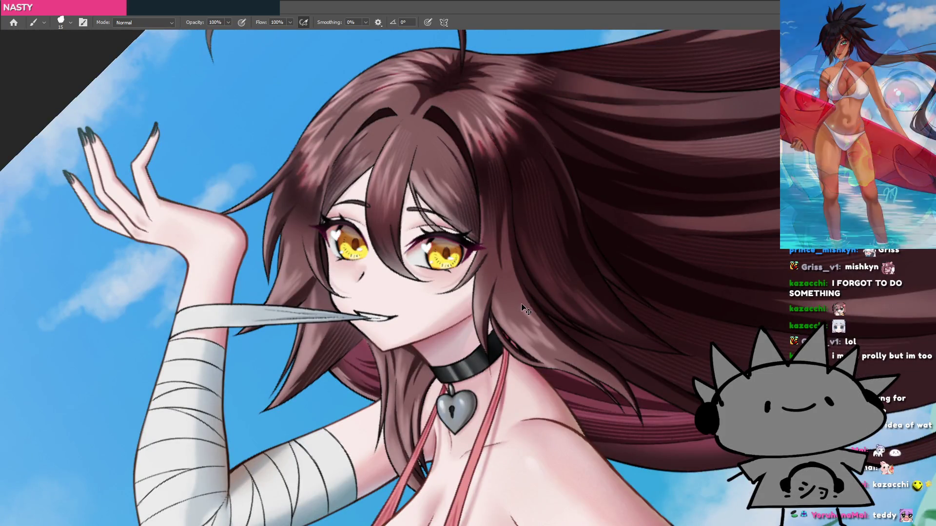
pyautogui.hotkey('ctrl', 'Tab')
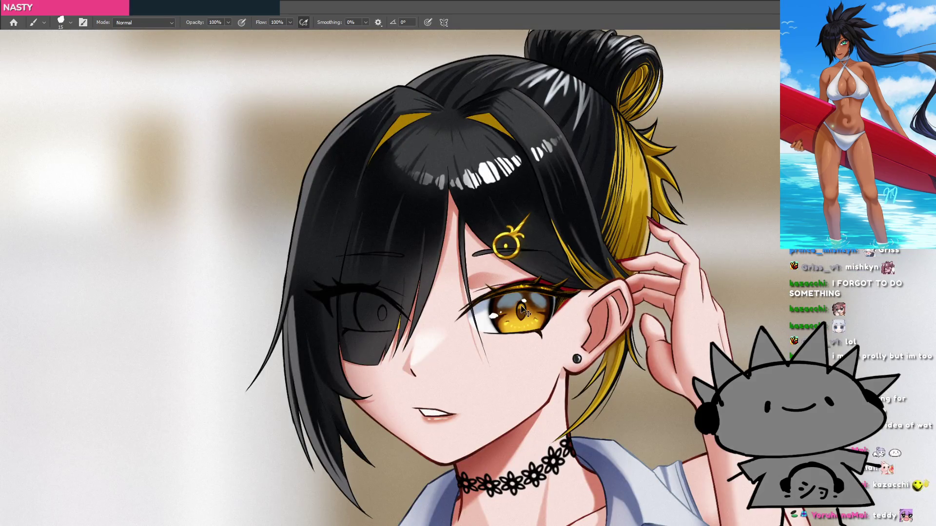
pyautogui.hotkey('ctrl', 'Tab')
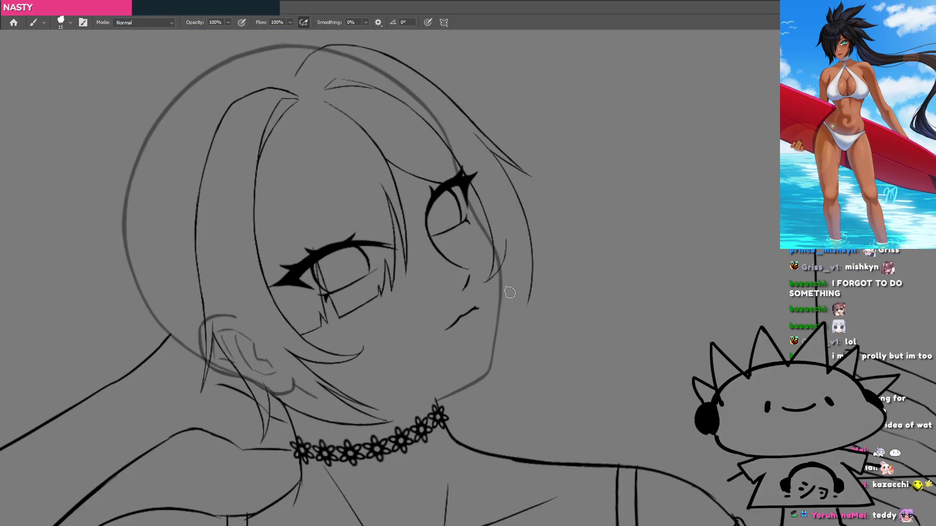
pyautogui.moveTo(497, 303); pyautogui.dragTo(461, 312)
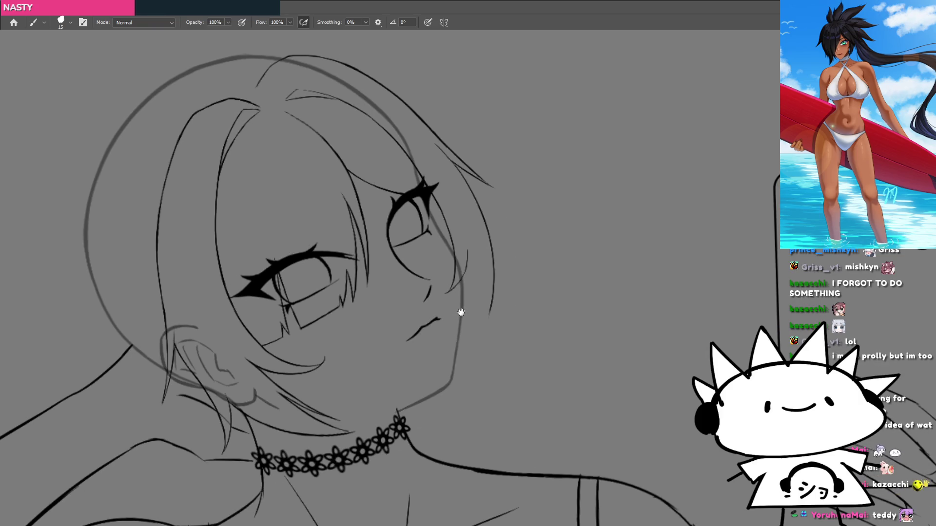
pyautogui.scroll(2, 463, 292)
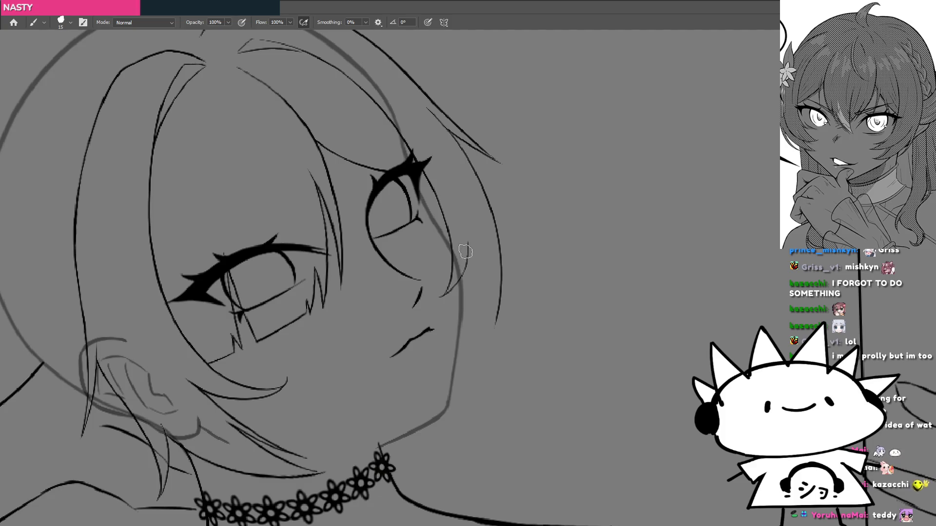
# Ink a long hair line down the face's right edge and trim its lower end.
pyautogui.moveTo(466, 261); pyautogui.dragTo(465, 274)
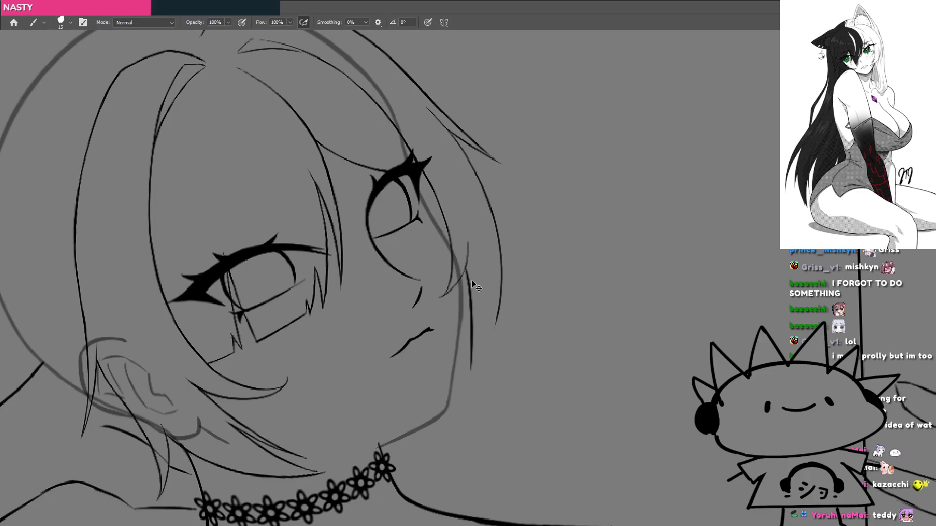
pyautogui.moveTo(466, 263)
pyautogui.mouseDown()
pyautogui.moveTo(460, 363)
pyautogui.moveTo(478, 317)
pyautogui.mouseUp()
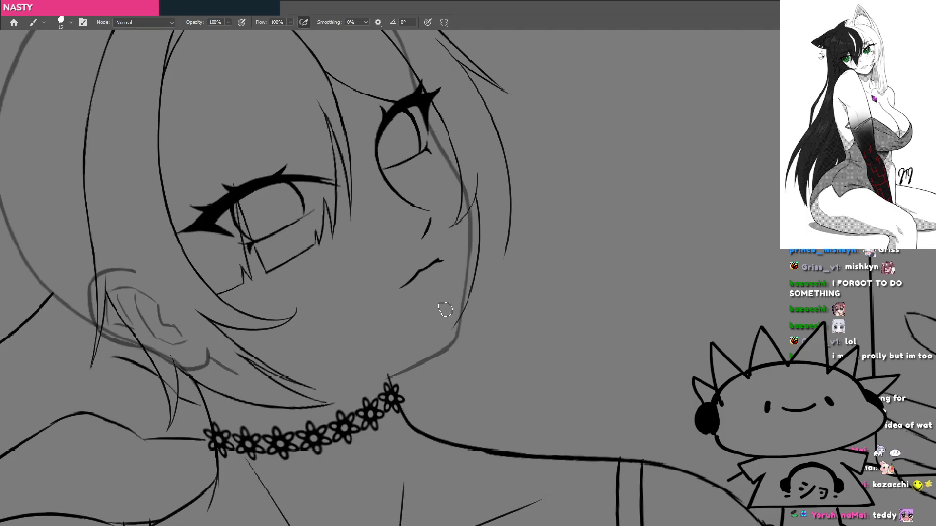
pyautogui.scroll(-5, 485, 270)
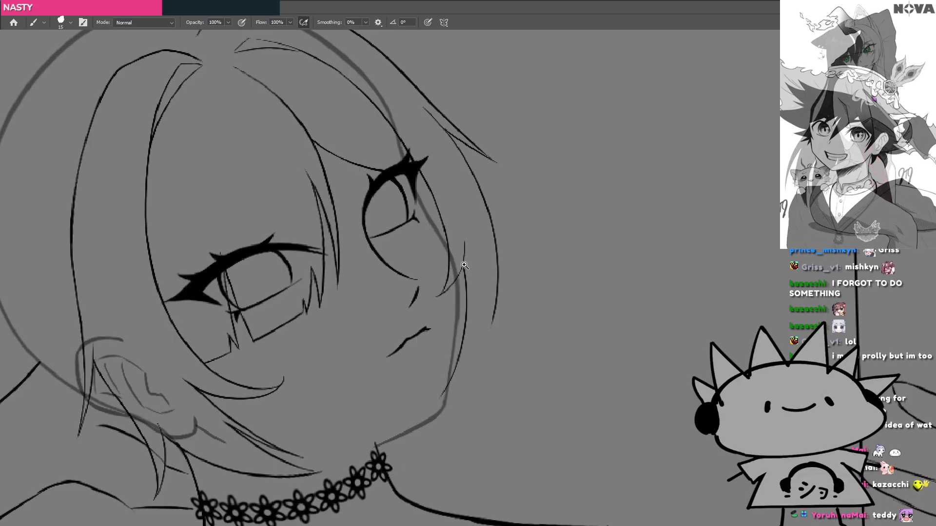
pyautogui.scroll(-3, 417, 310)
pyautogui.scroll(4, 416, 317)
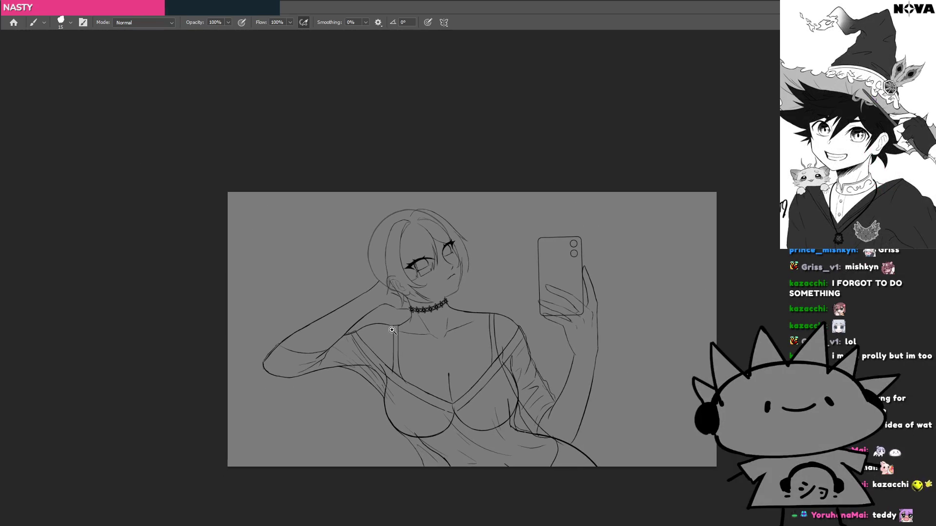
pyautogui.scroll(1, 416, 326)
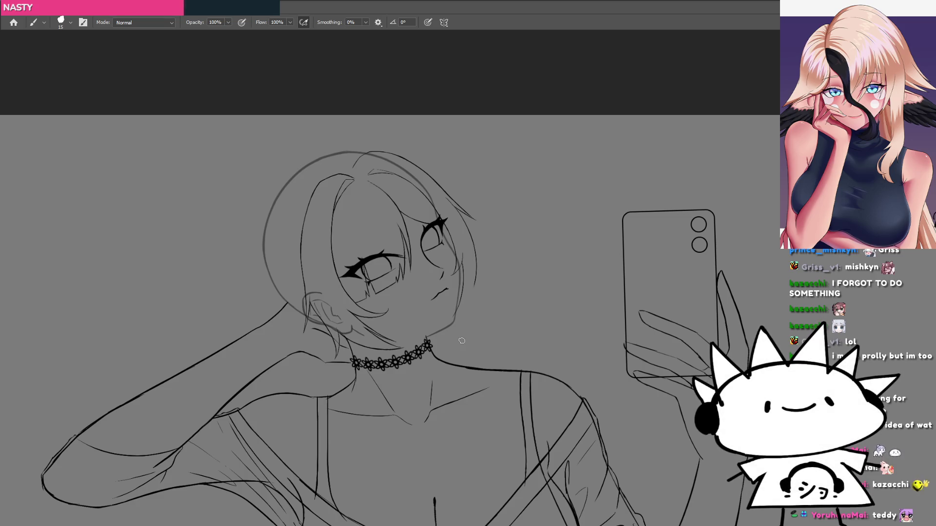
pyautogui.click(448, 246)
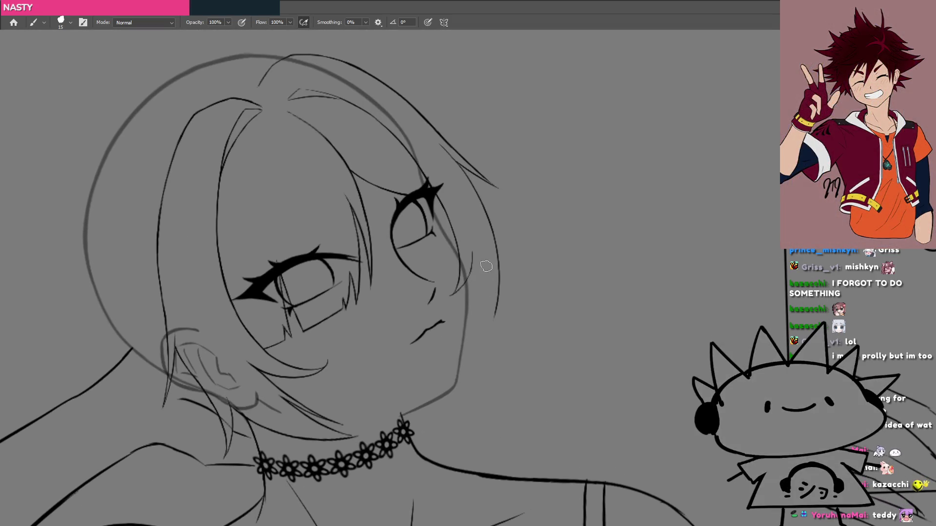
pyautogui.hotkey('ctrl', 'z')
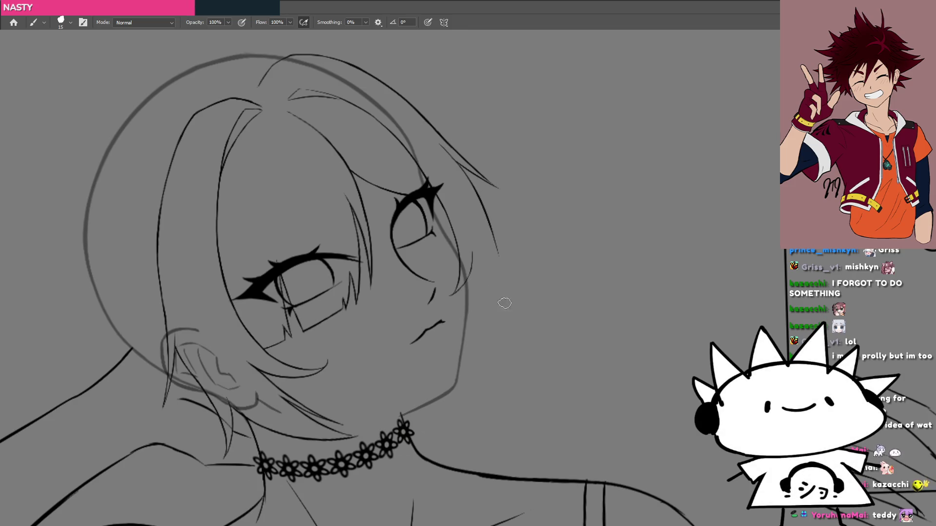
pyautogui.moveTo(399, 350)
pyautogui.mouseDown()
pyautogui.moveTo(518, 351)
pyautogui.moveTo(561, 236)
pyautogui.mouseUp()
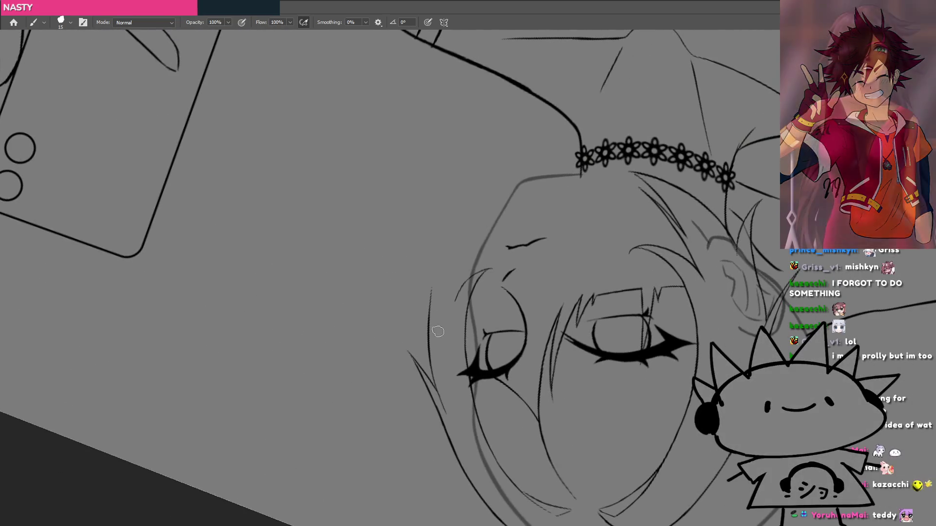
# Draw several thin hair strands extending upward past the girl's cheek.
pyautogui.moveTo(429, 333); pyautogui.dragTo(448, 225)
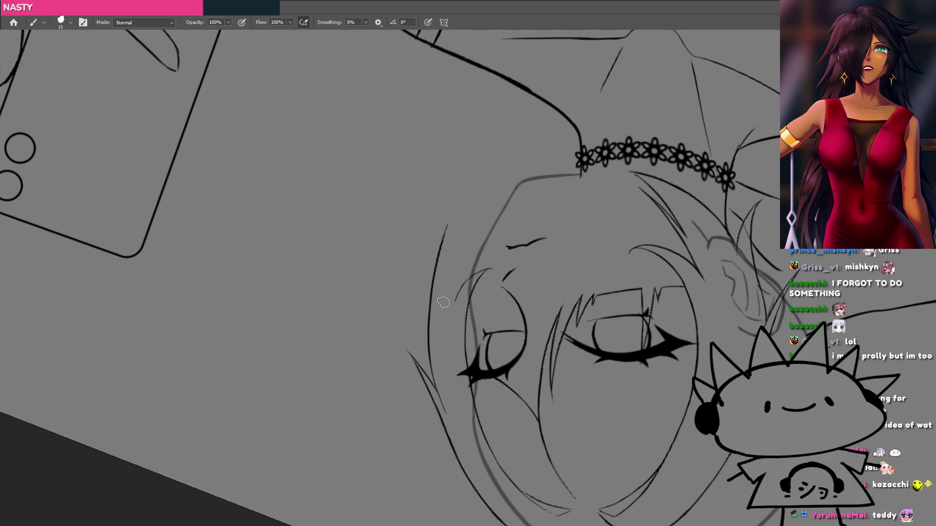
pyautogui.moveTo(442, 310); pyautogui.dragTo(449, 219)
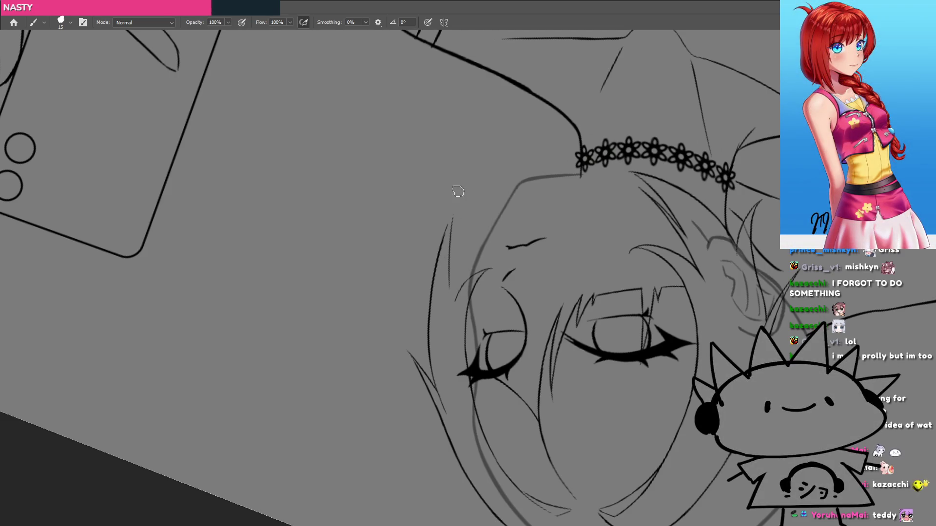
pyautogui.moveTo(453, 210); pyautogui.dragTo(460, 195)
pyautogui.scroll(2, 461, 210)
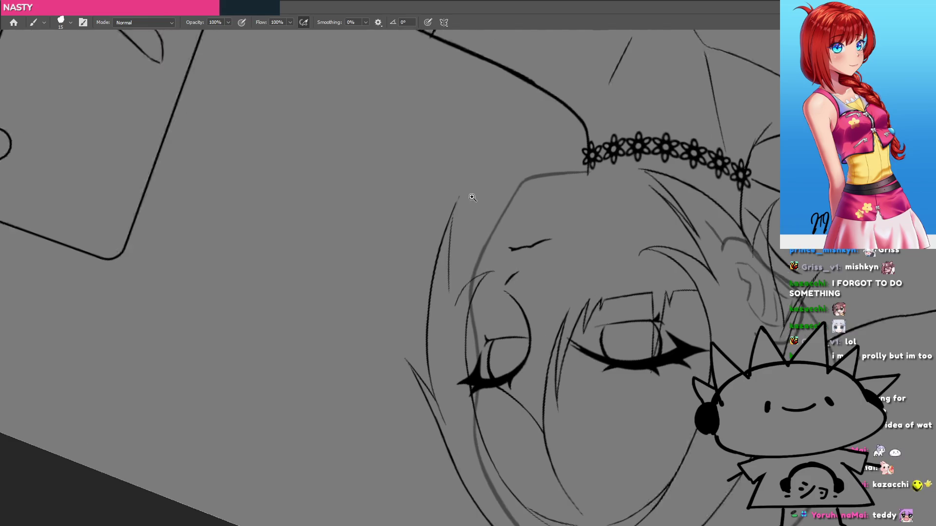
pyautogui.moveTo(442, 246); pyautogui.dragTo(462, 185)
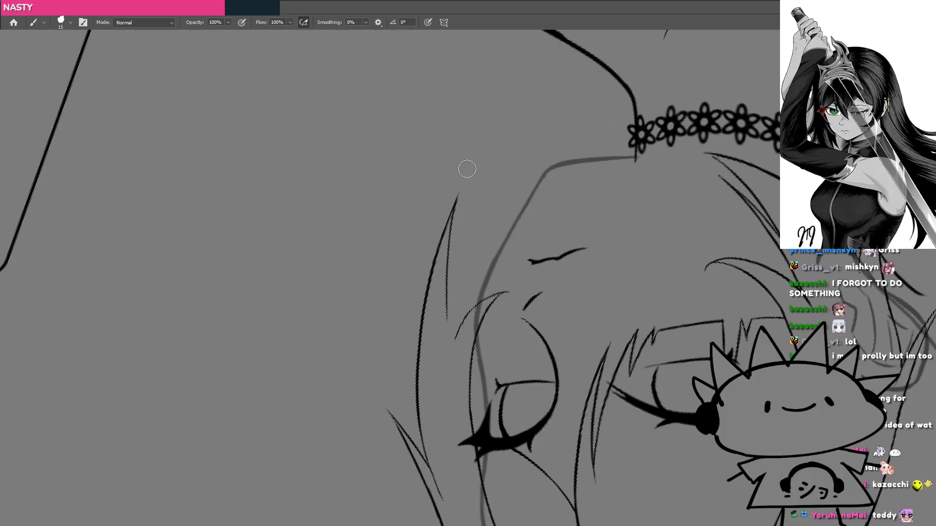
pyautogui.press('h')
pyautogui.scroll(-3, 492, 247)
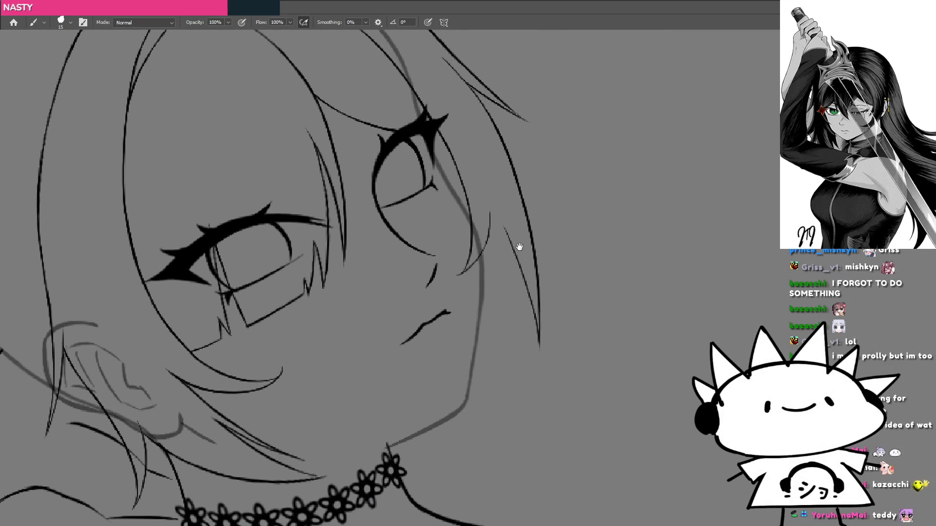
pyautogui.scroll(-2, 507, 253)
pyautogui.scroll(3, 458, 291)
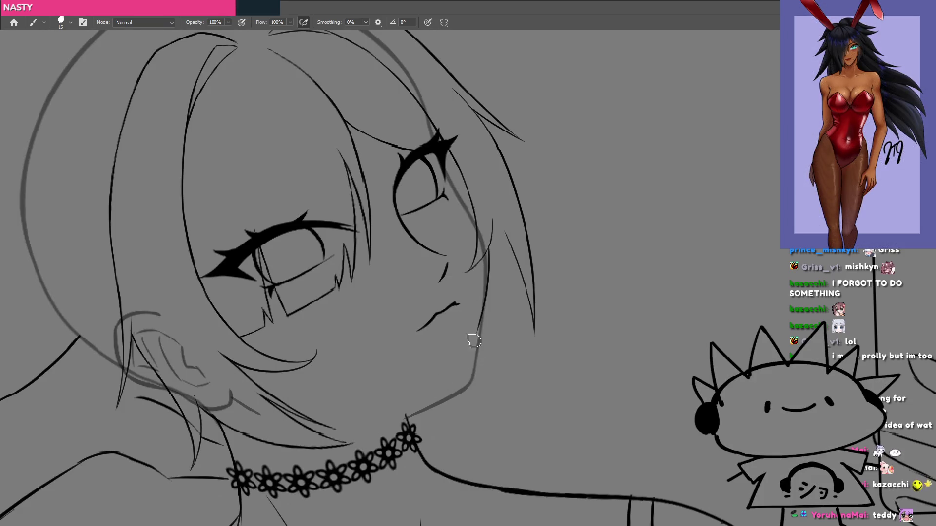
pyautogui.moveTo(489, 280)
pyautogui.mouseDown()
pyautogui.moveTo(473, 280)
pyautogui.moveTo(511, 291)
pyautogui.moveTo(565, 266)
pyautogui.moveTo(445, 338)
pyautogui.moveTo(474, 372)
pyautogui.mouseUp()
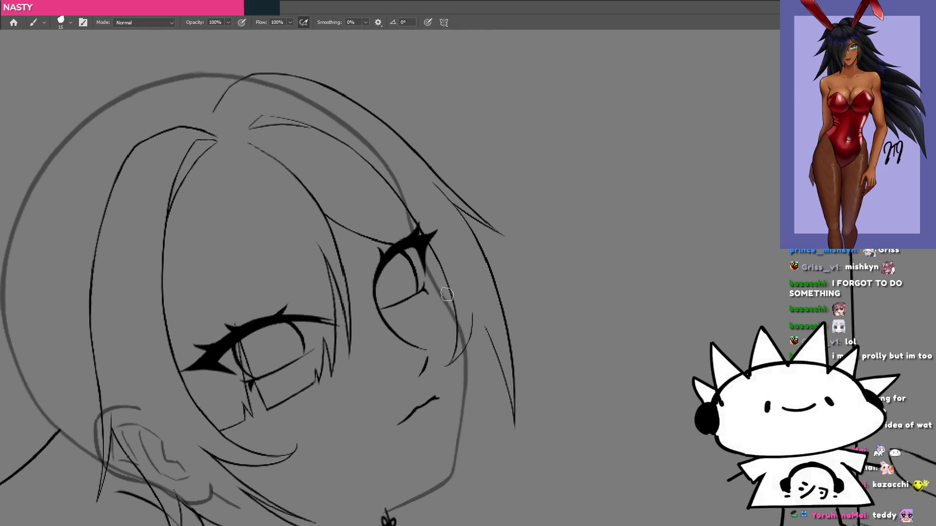
# Lasso the cheek hair strands and skew them slightly down and left.
pyautogui.moveTo(477, 300)
pyautogui.mouseDown()
pyautogui.moveTo(477, 336)
pyautogui.moveTo(440, 388)
pyautogui.mouseUp()
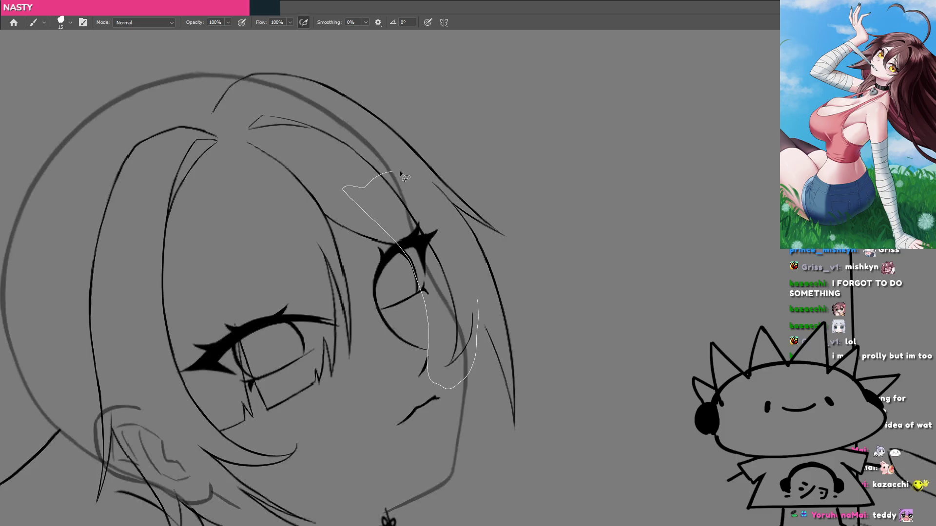
pyautogui.moveTo(447, 239)
pyautogui.mouseDown()
pyautogui.moveTo(484, 335)
pyautogui.moveTo(504, 270)
pyautogui.mouseUp()
pyautogui.hotkey('ctrl', 't')
pyautogui.moveTo(425, 325); pyautogui.dragTo(420, 323)
pyautogui.press('Return')
pyautogui.hotkey('ctrl', 'd')
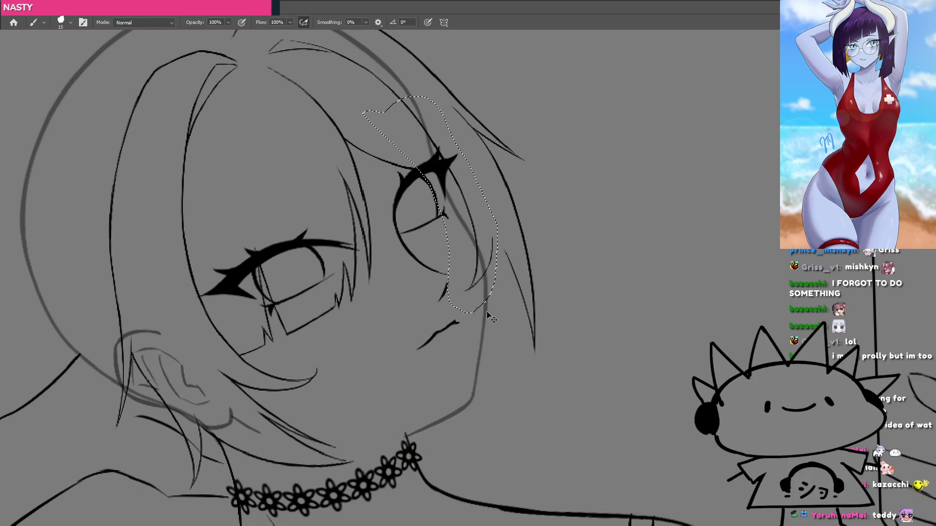
# Redraw the curved stroke beside the cheek and the lower hair stroke more cleanly.
pyautogui.hotkey('ctrl', 'z')
pyautogui.moveTo(493, 238); pyautogui.dragTo(466, 291)
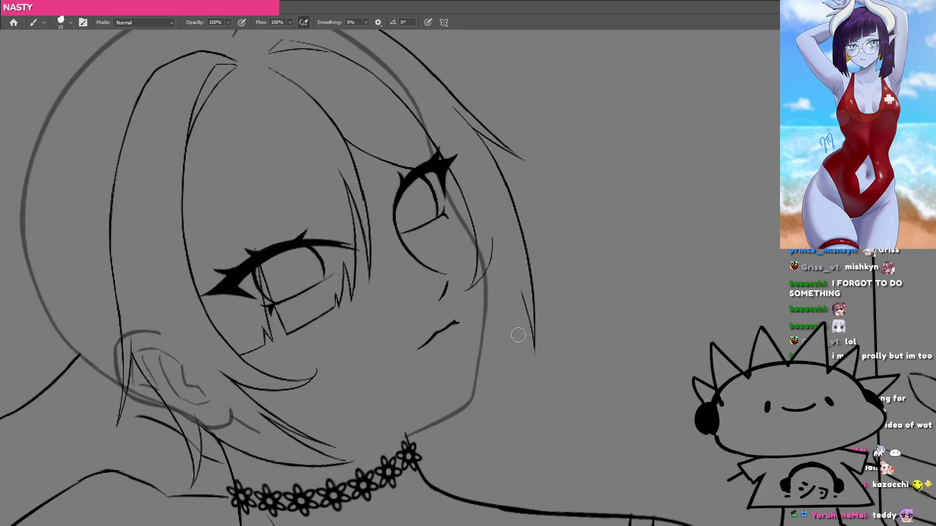
pyautogui.hotkey('ctrl', 'z')
pyautogui.moveTo(522, 306); pyautogui.dragTo(529, 347)
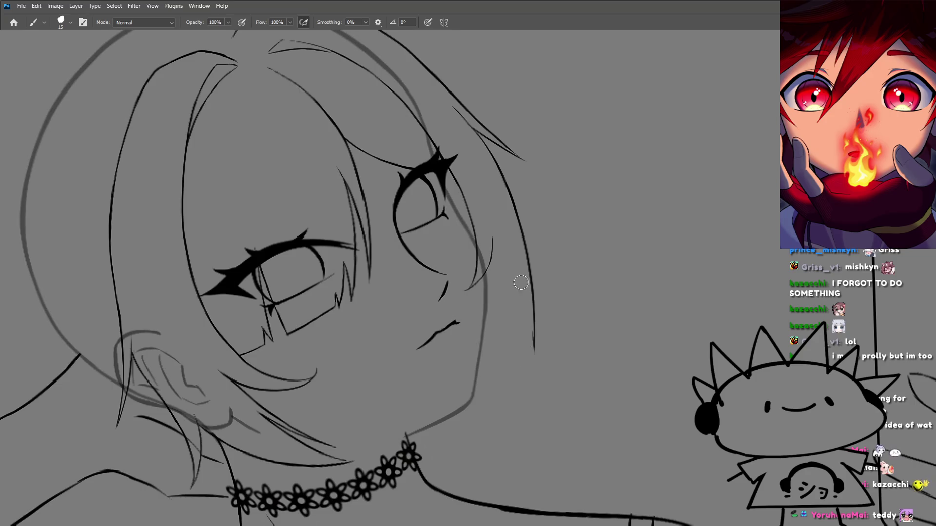
# With the canvas rotated, draw new thin and long curving hair strands beside the face.
pyautogui.press('r')
pyautogui.moveTo(495, 412)
pyautogui.mouseDown()
pyautogui.moveTo(595, 156)
pyautogui.moveTo(487, 175)
pyautogui.mouseUp()
pyautogui.hotkey('ctrl', 'z')
pyautogui.hotkey('ctrl', 'shift', 'z')
pyautogui.moveTo(432, 241); pyautogui.dragTo(488, 175)
pyautogui.moveTo(403, 287)
pyautogui.mouseDown()
pyautogui.moveTo(440, 255)
pyautogui.moveTo(440, 273)
pyautogui.moveTo(432, 269)
pyautogui.mouseUp()
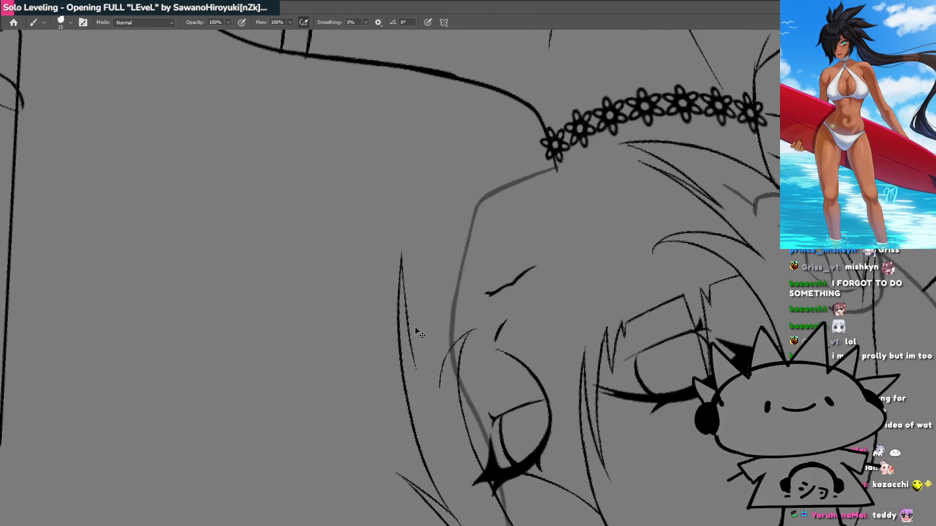
pyautogui.moveTo(414, 342); pyautogui.dragTo(424, 269)
pyautogui.moveTo(414, 361); pyautogui.dragTo(456, 197)
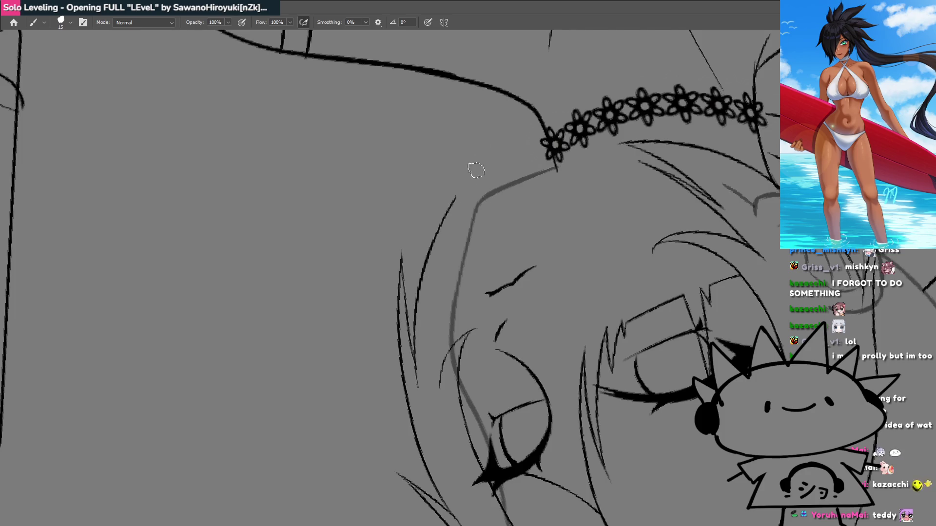
pyautogui.press('Escape')
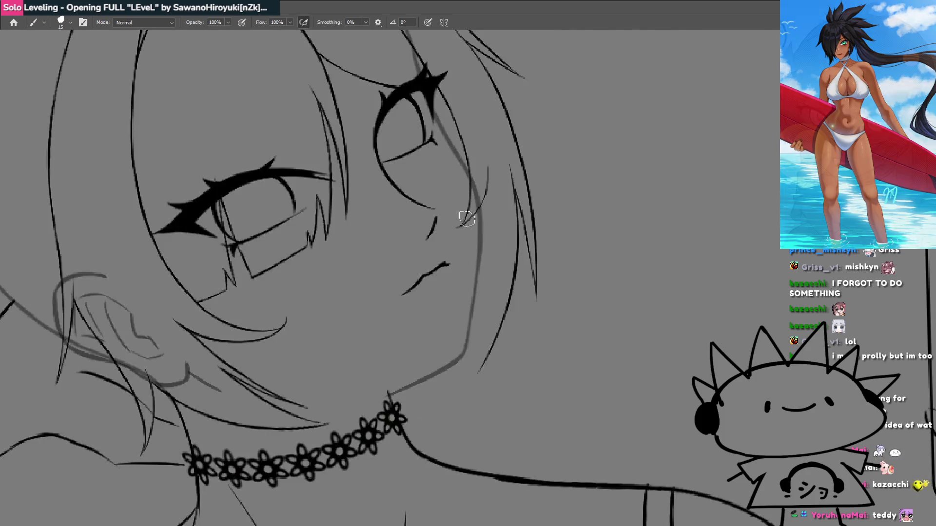
pyautogui.hotkey('ctrl', 'z')
# Redraw and extend a hair strand higher up the face, undoing rough attempts until clean.
pyautogui.moveTo(474, 367)
pyautogui.mouseDown()
pyautogui.moveTo(621, 297)
pyautogui.moveTo(517, 126)
pyautogui.moveTo(433, 248)
pyautogui.moveTo(453, 208)
pyautogui.mouseUp()
pyautogui.hotkey('ctrl', 'z')
pyautogui.moveTo(425, 266); pyautogui.dragTo(452, 208)
pyautogui.press('Escape')
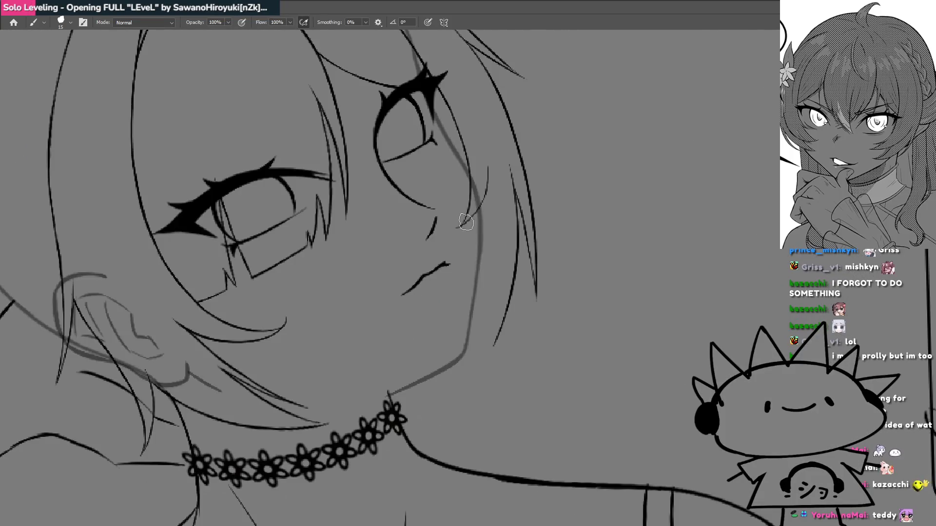
pyautogui.moveTo(425, 372)
pyautogui.mouseDown()
pyautogui.moveTo(633, 283)
pyautogui.moveTo(563, 128)
pyautogui.mouseUp()
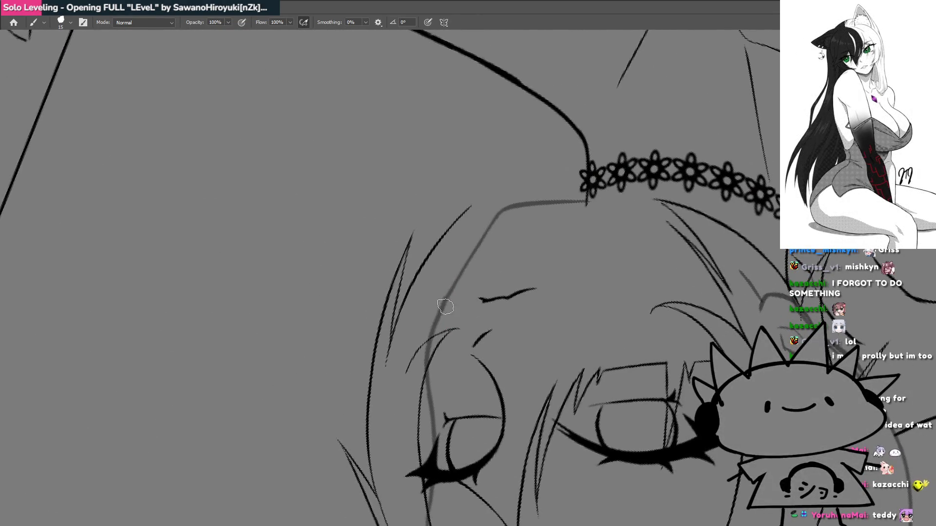
pyautogui.moveTo(446, 324); pyautogui.dragTo(465, 222)
pyautogui.hotkey('ctrl', 'z')
pyautogui.moveTo(449, 308); pyautogui.dragTo(463, 234)
pyautogui.moveTo(454, 280); pyautogui.dragTo(472, 215)
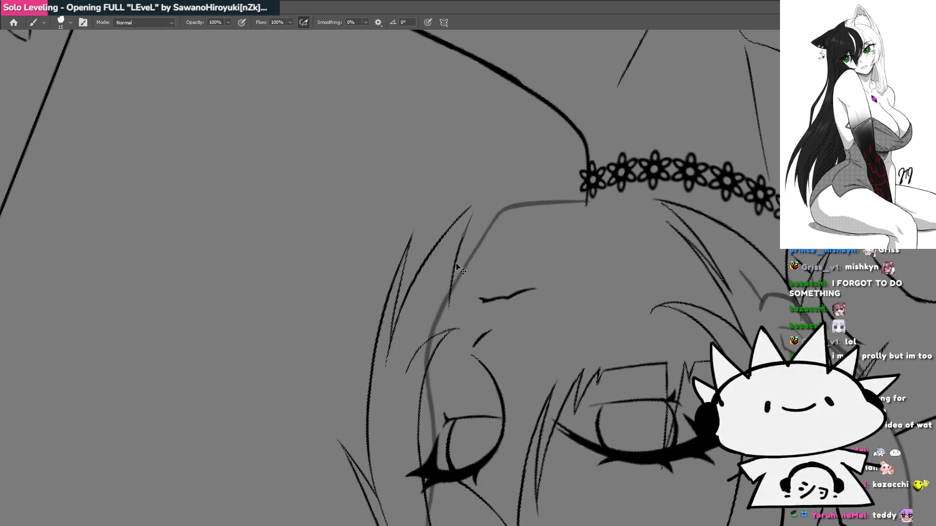
pyautogui.hotkey('ctrl', 'z')
pyautogui.moveTo(456, 261)
pyautogui.mouseDown()
pyautogui.moveTo(475, 200)
pyautogui.moveTo(468, 217)
pyautogui.moveTo(424, 188)
pyautogui.mouseUp()
pyautogui.hotkey('ctrl', 'z')
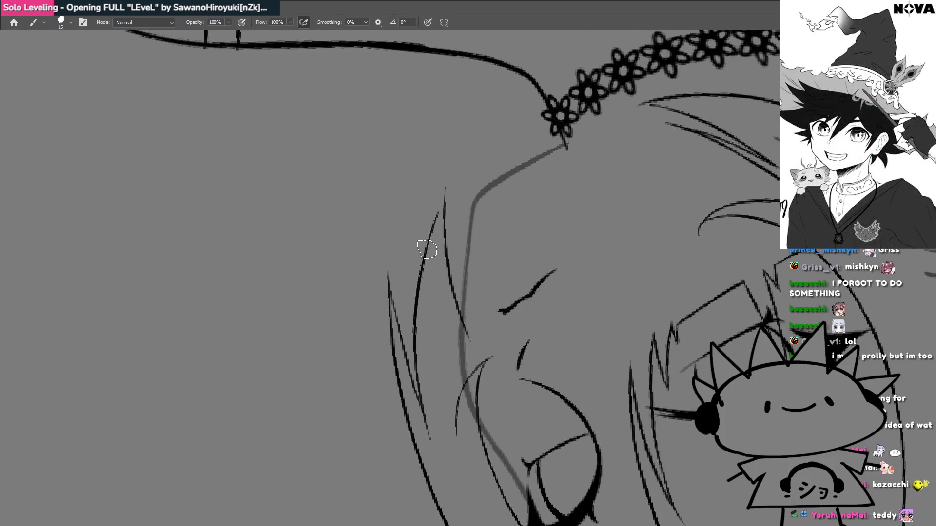